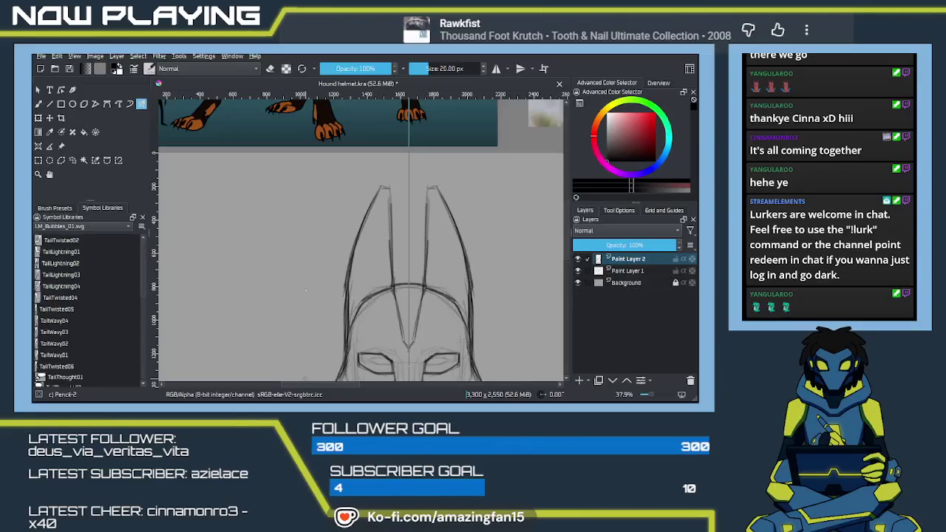
Step: Frame the helmet sketch beside the wolf and armored figure references, then select the Transform tool
scroll(294, 305, down, 2)
scroll(305, 291, down, 1)
scroll(365, 274, down, 1)
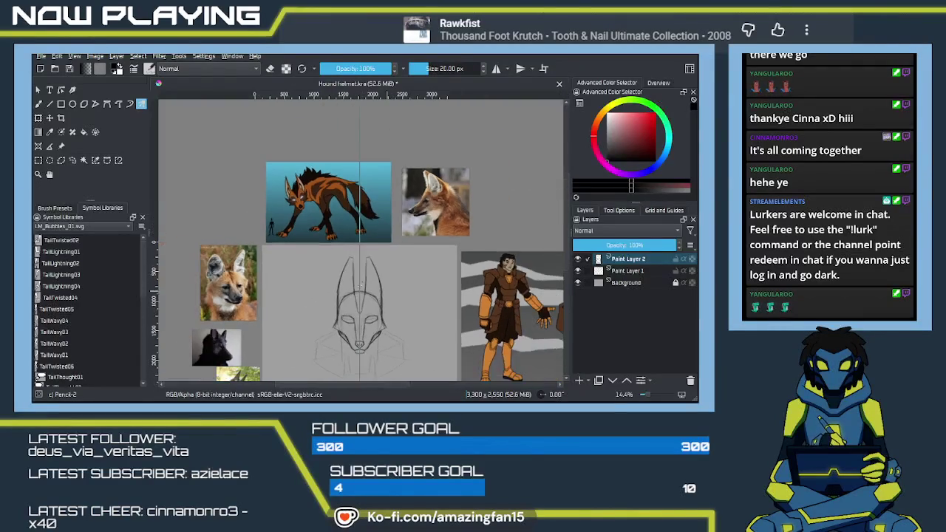
scroll(322, 277, up, 2)
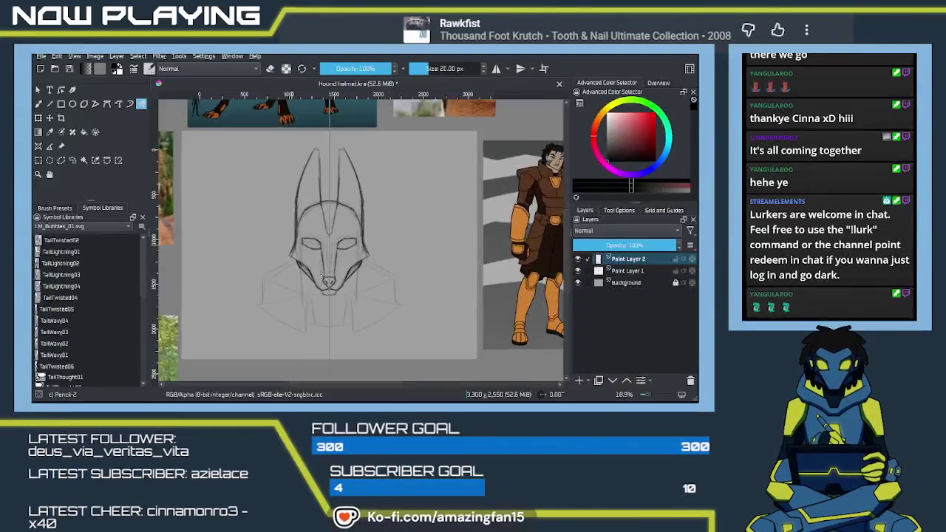
mouse_move(309, 279)
mouse_down()
mouse_move(397, 279)
mouse_move(391, 258)
mouse_up()
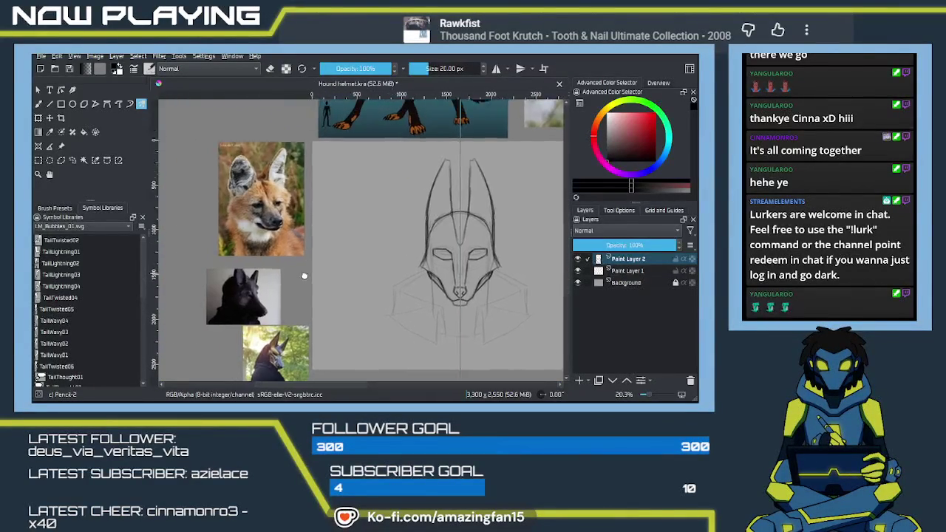
drag(300, 239, 384, 247)
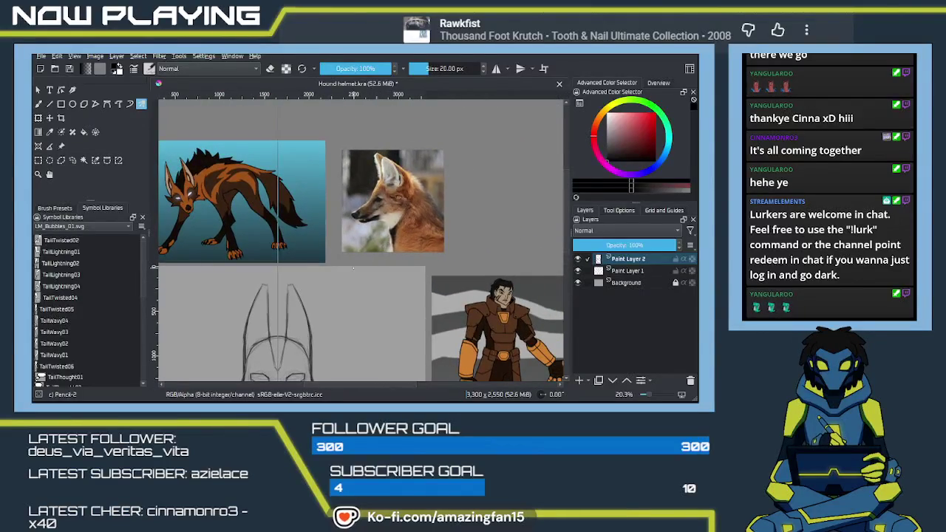
click(61, 147)
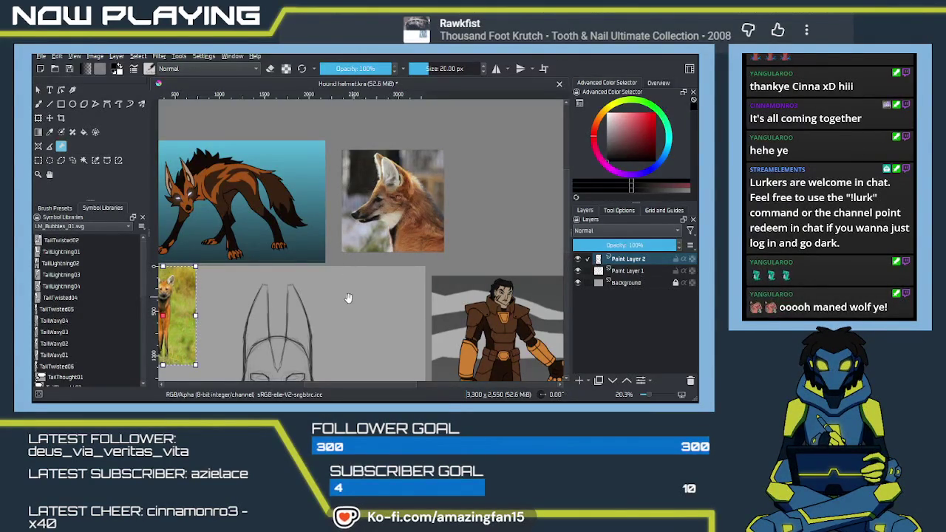
Step: Move the standing maned wolf photo to the top left and enlarge it, shifting the face photo further left
mouse_move(226, 305)
mouse_down()
mouse_move(306, 267)
mouse_move(370, 279)
mouse_up()
click(307, 267)
click(280, 283)
drag(352, 317, 276, 204)
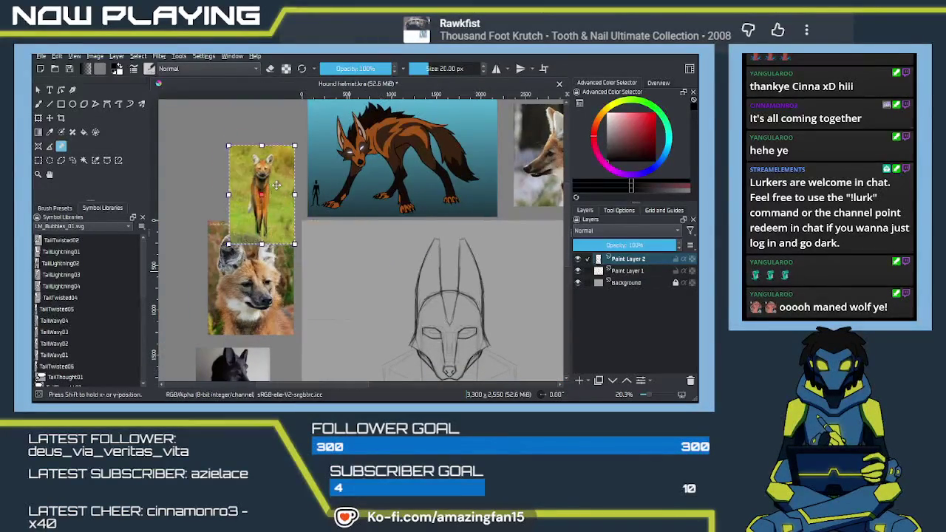
drag(251, 281, 181, 257)
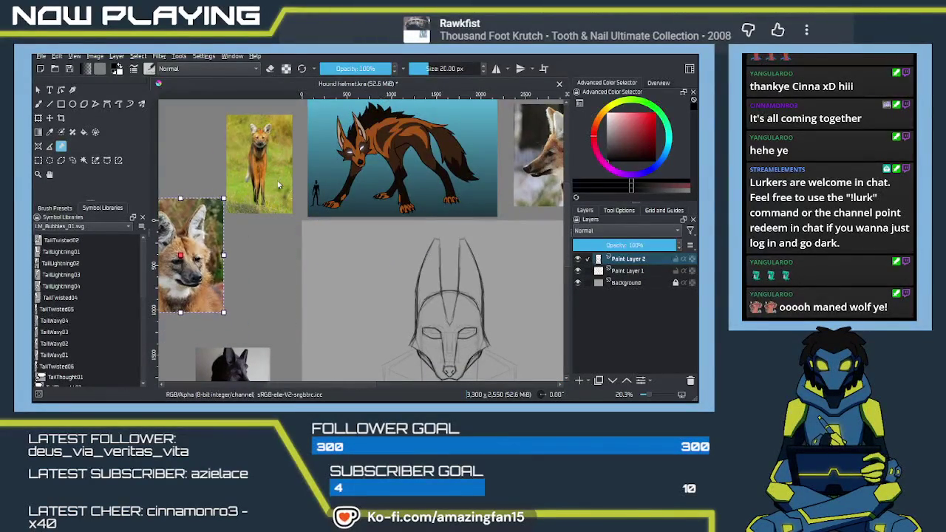
mouse_move(267, 192)
mouse_down()
mouse_move(264, 276)
mouse_move(303, 321)
mouse_up()
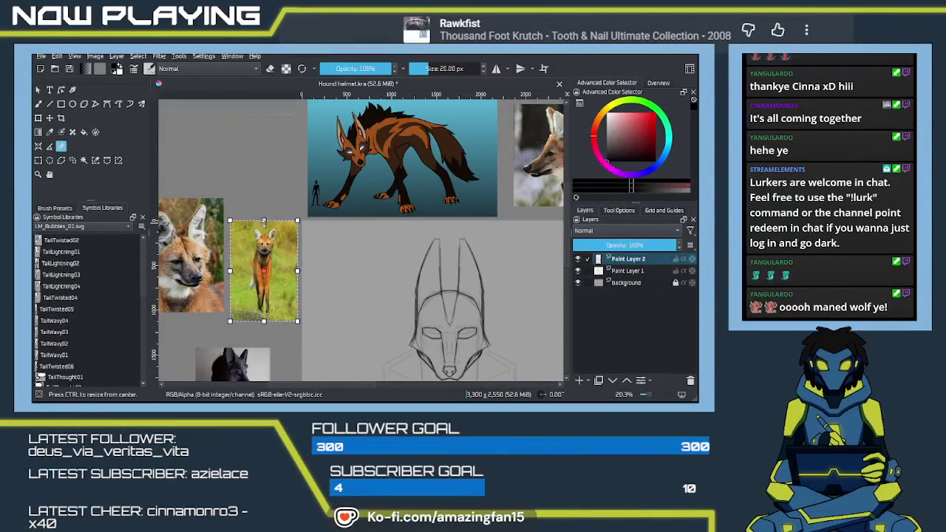
drag(263, 259, 263, 281)
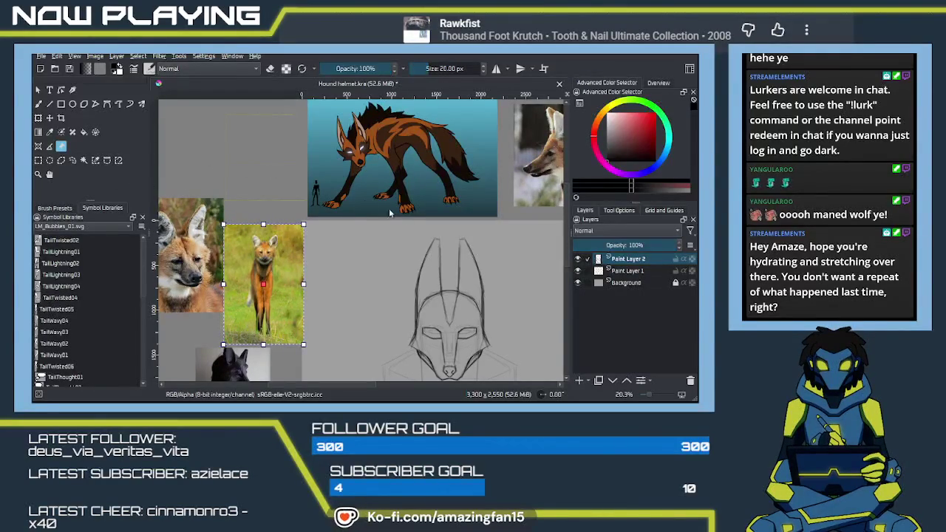
Step: Paste a walking maned wolf photo above the other references and enlarge it
key(ctrl+v)
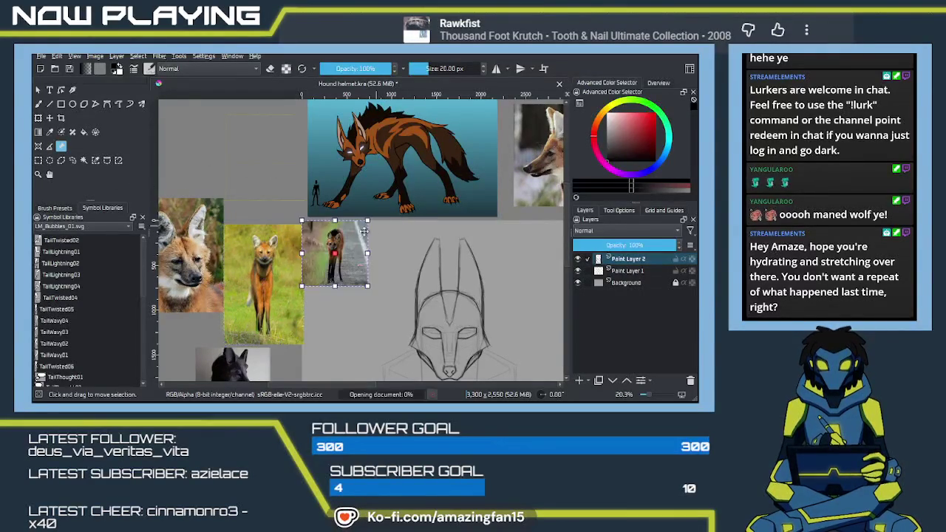
drag(342, 255, 266, 173)
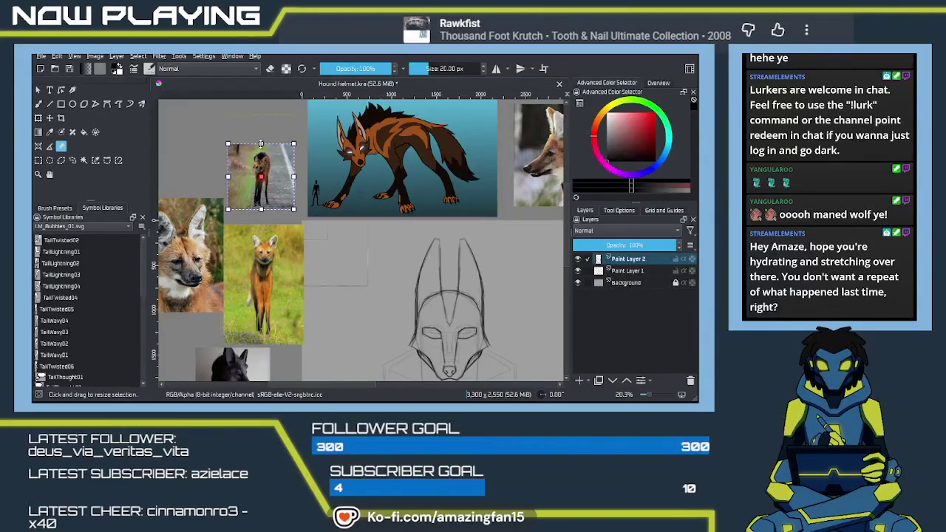
drag(260, 133, 317, 125)
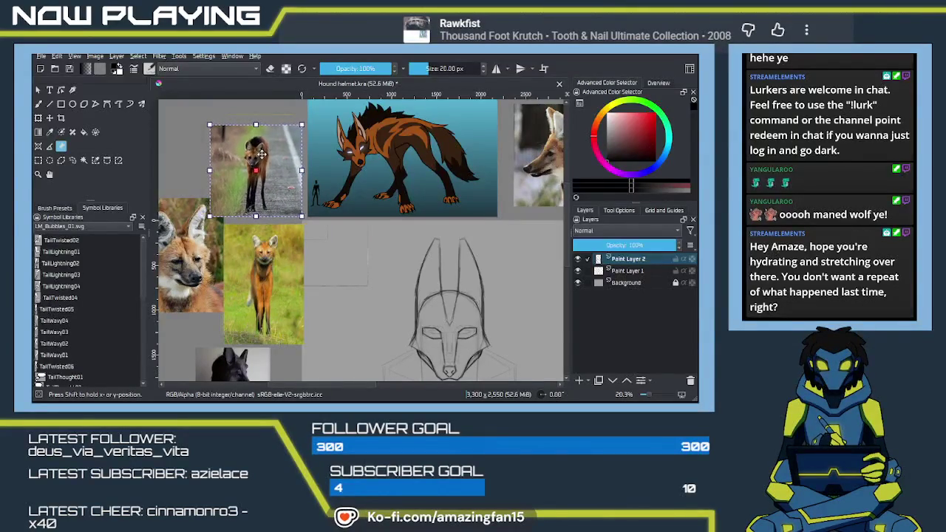
Step: Apply the reference placement and zoom in on the helmet sketch
key(b)
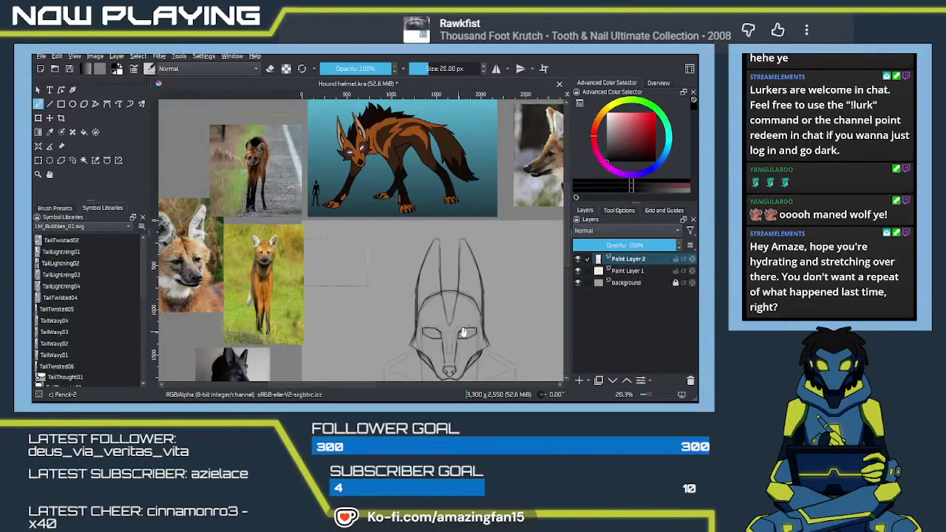
drag(456, 331, 426, 242)
scroll(417, 280, up, 1)
scroll(416, 281, up, 1)
scroll(417, 281, up, 1)
scroll(417, 281, up, 1)
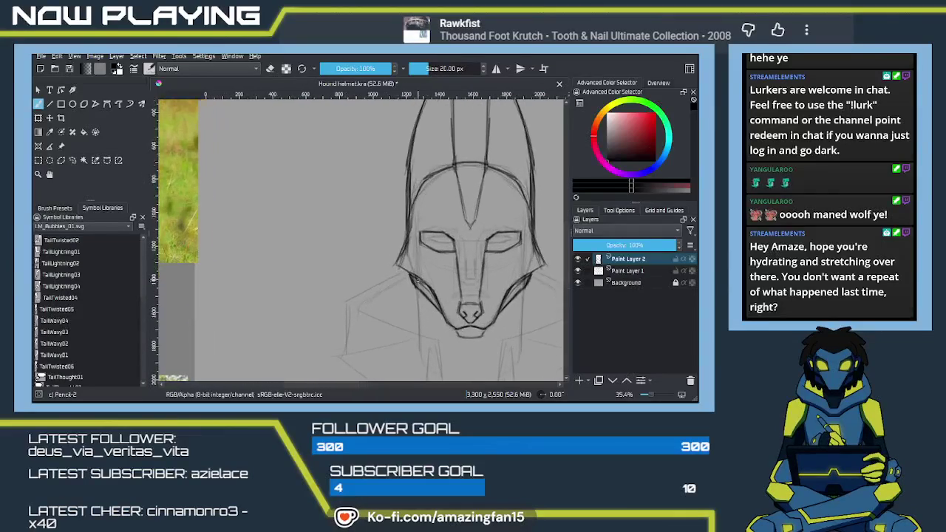
drag(417, 278, 396, 293)
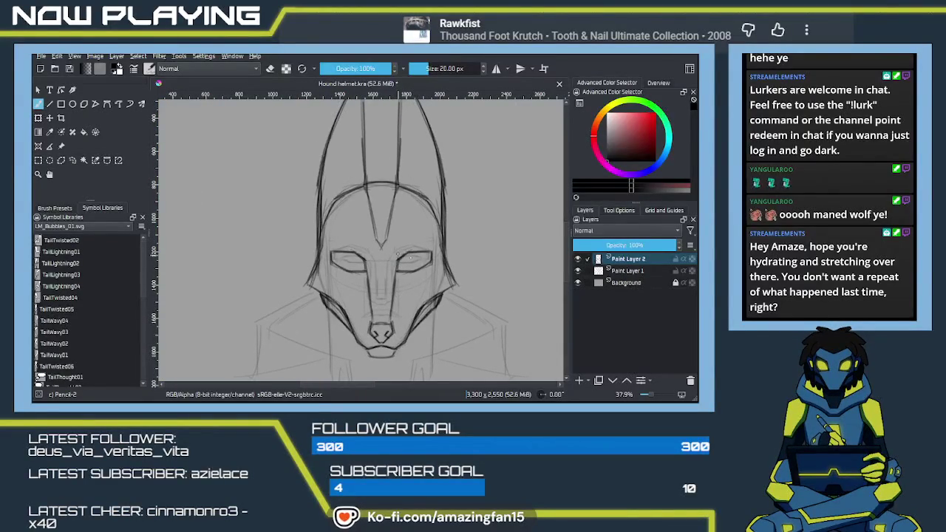
Step: With mirror symmetry on, erase the faint marks around the eyes and nose bridge
key(e)
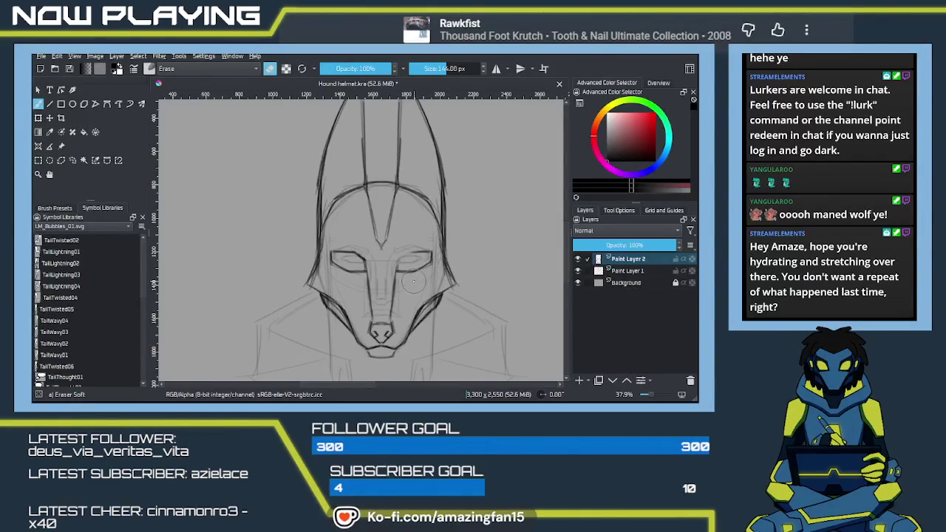
key(e)
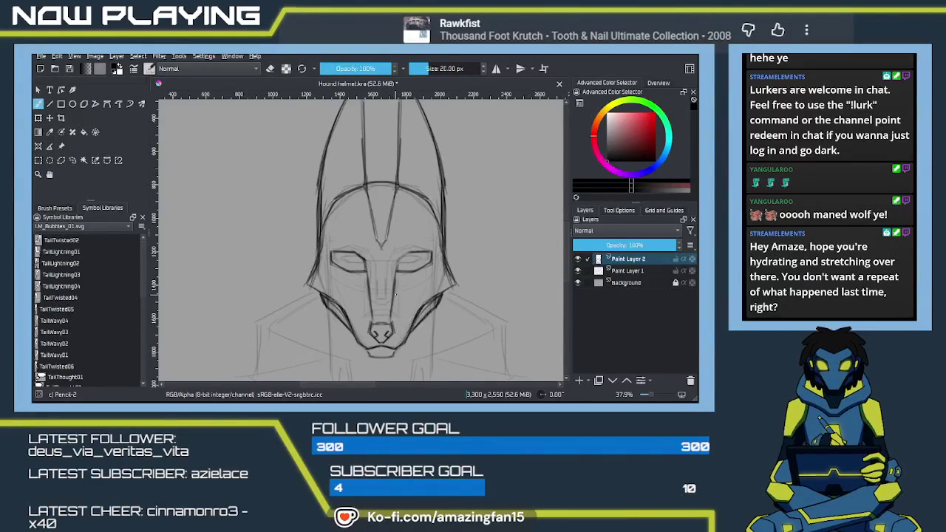
key(q)
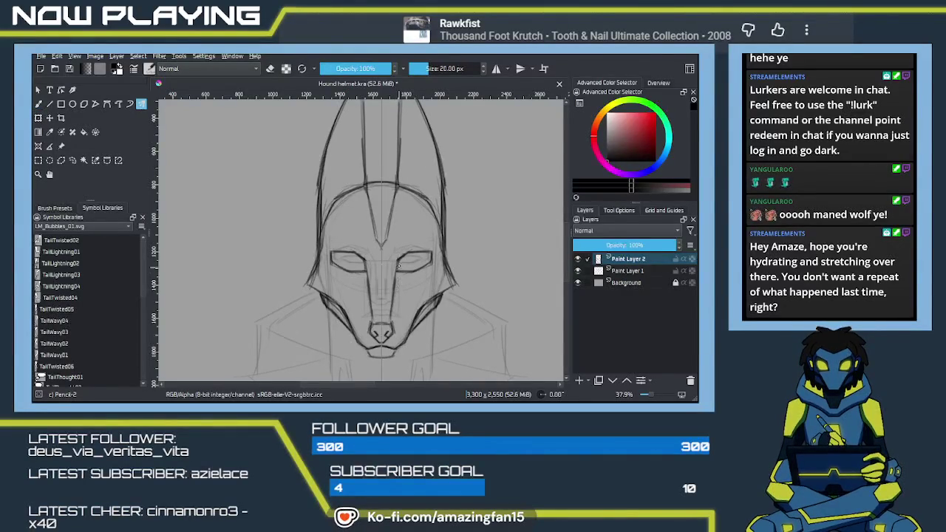
key(e)
drag(402, 258, 358, 256)
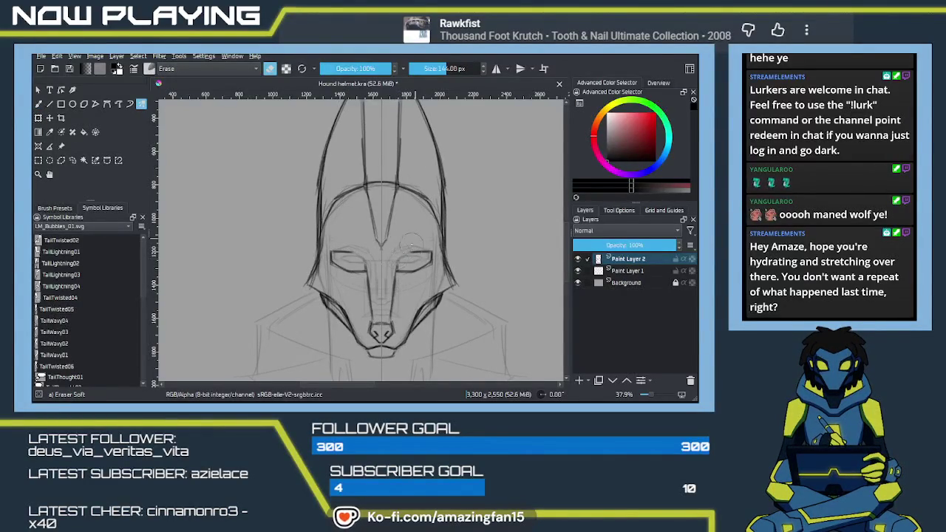
key(e)
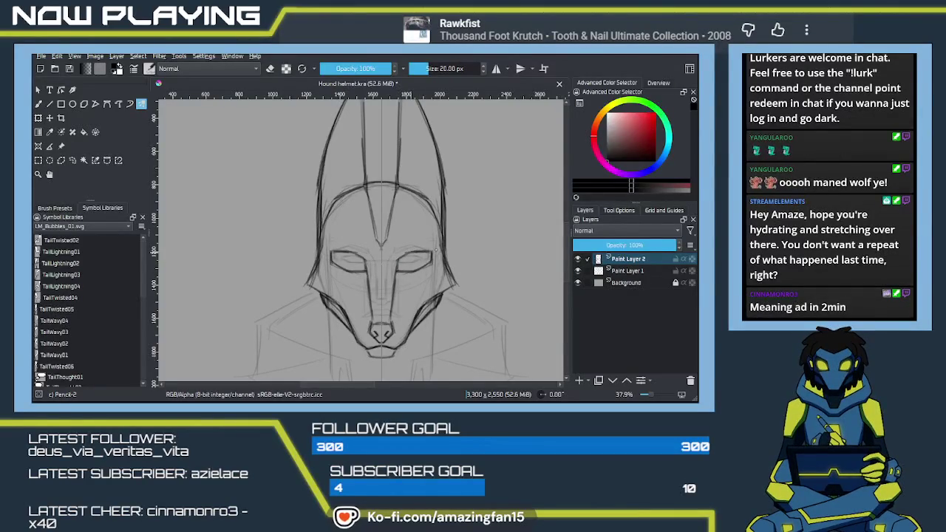
scroll(443, 263, down, 3)
drag(481, 272, 289, 268)
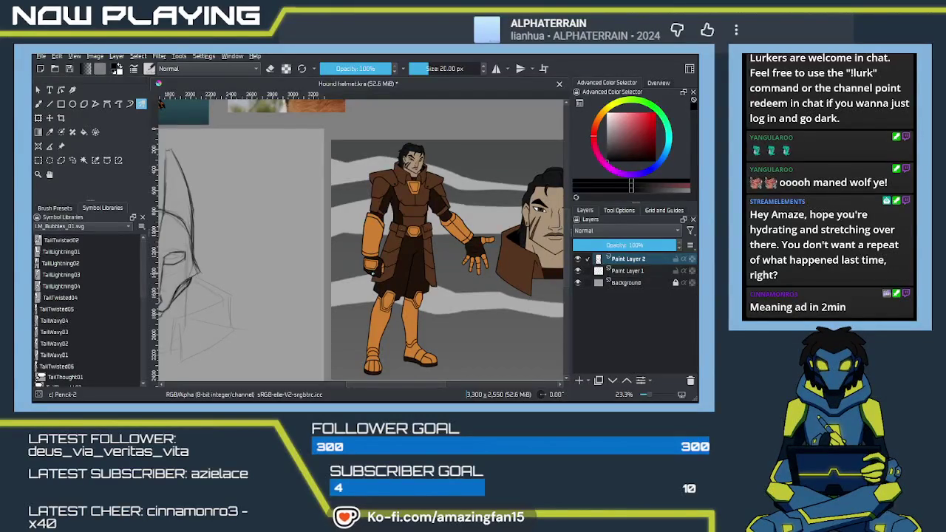
drag(444, 281, 380, 270)
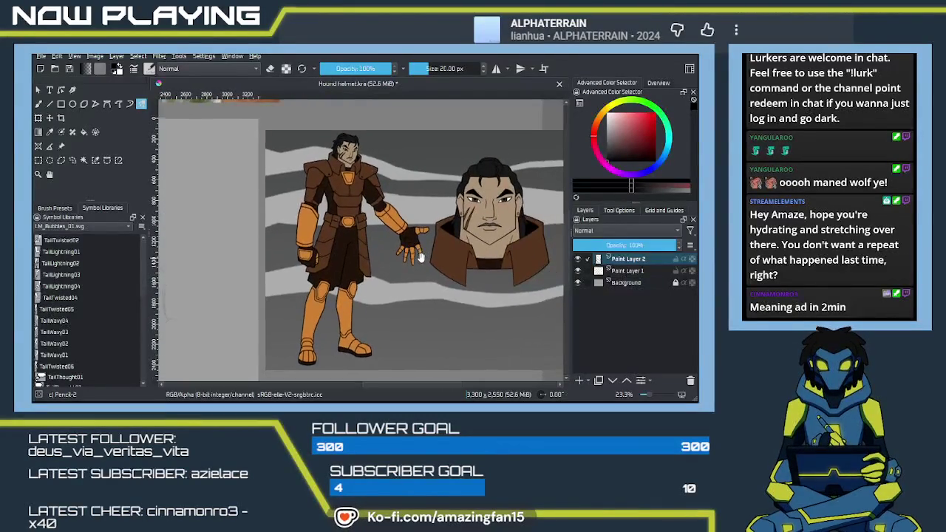
scroll(379, 272, up, 3)
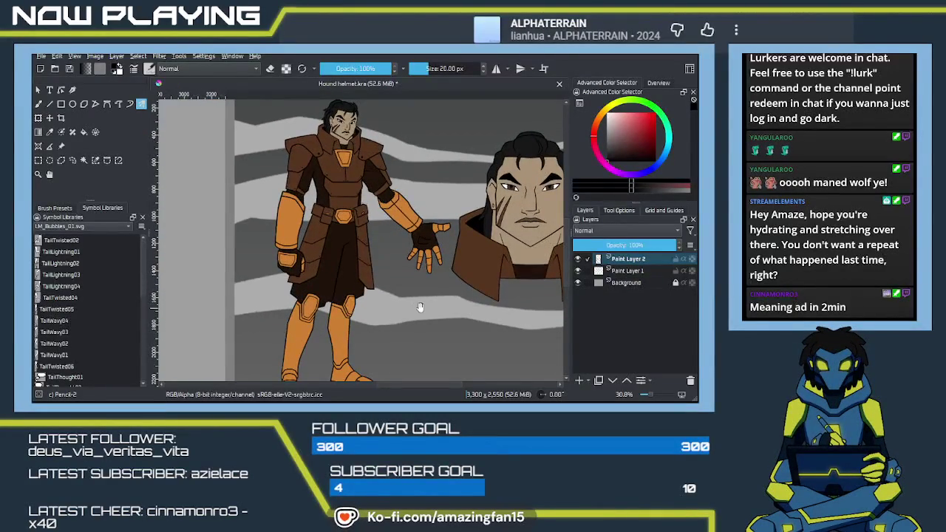
scroll(419, 292, down, 1)
scroll(419, 292, down, 2)
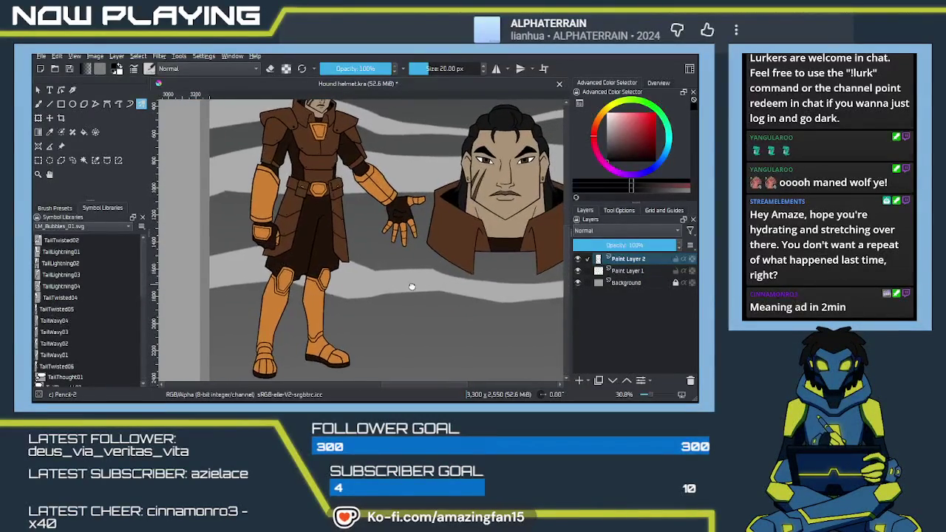
scroll(426, 283, down, 1)
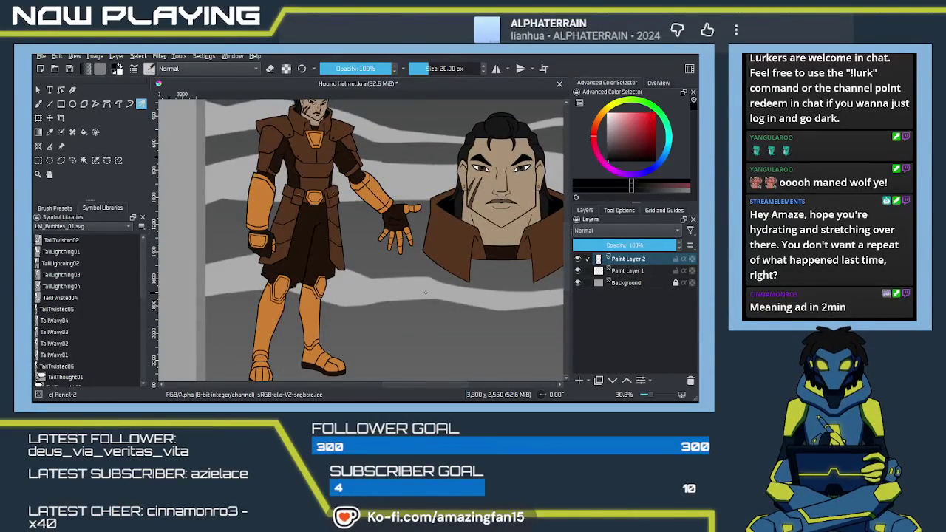
drag(377, 226, 407, 306)
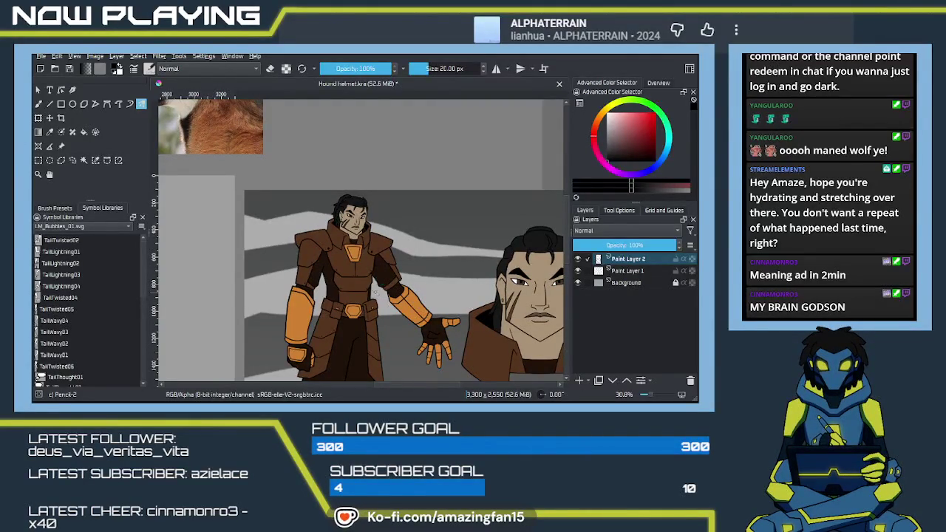
mouse_move(378, 299)
mouse_down()
mouse_move(372, 258)
mouse_move(339, 243)
mouse_up()
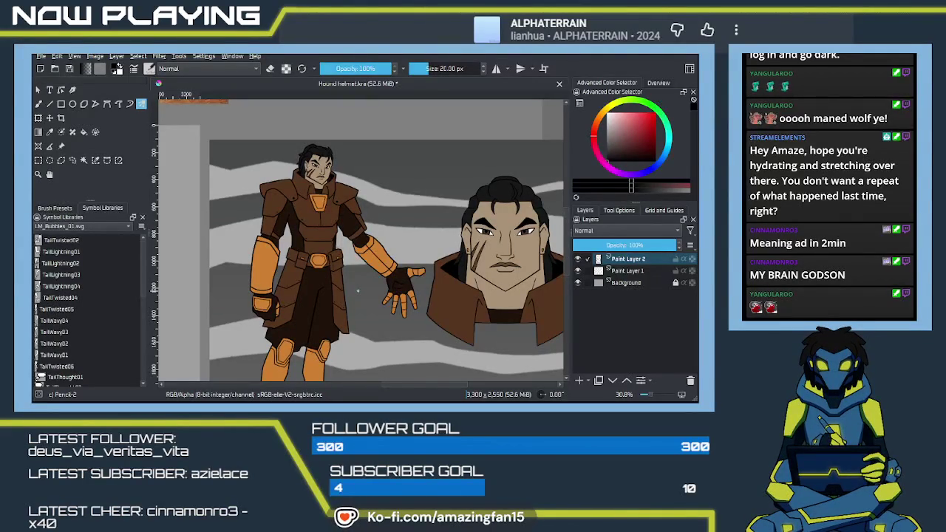
scroll(358, 290, up, 3)
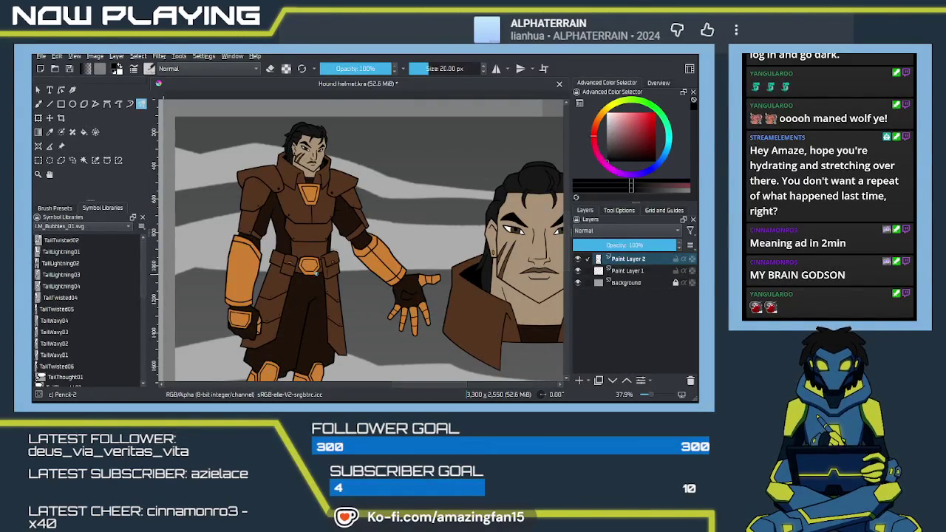
Step: Center the helmet sketch and erase the upper helmet arch lines on both sides
drag(319, 311, 346, 288)
mouse_move(415, 297)
mouse_down()
mouse_move(363, 271)
mouse_move(354, 287)
mouse_up()
mouse_move(400, 245)
mouse_down()
mouse_move(393, 321)
mouse_move(392, 216)
mouse_move(398, 271)
mouse_up()
key(e)
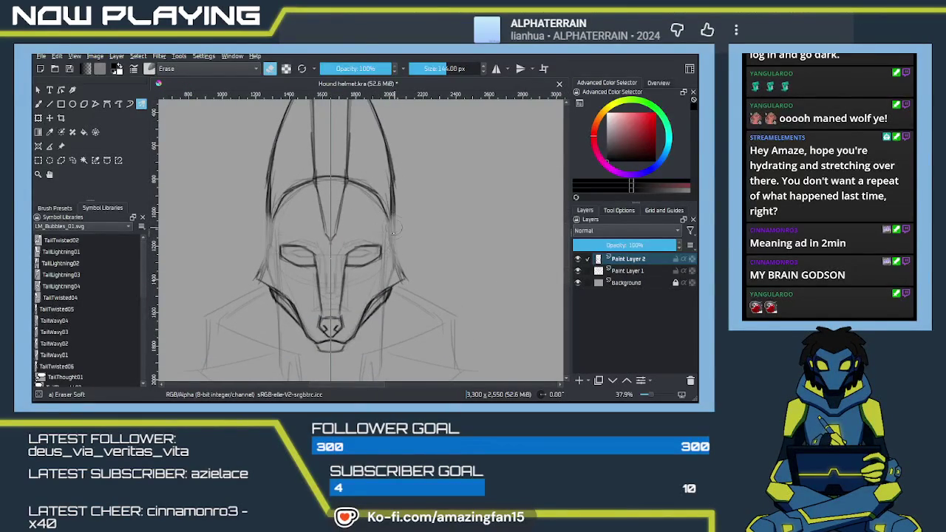
mouse_move(366, 192)
mouse_down()
mouse_move(403, 233)
mouse_move(355, 183)
mouse_move(384, 239)
mouse_move(380, 265)
mouse_move(353, 212)
mouse_up()
key(e)
key(e)
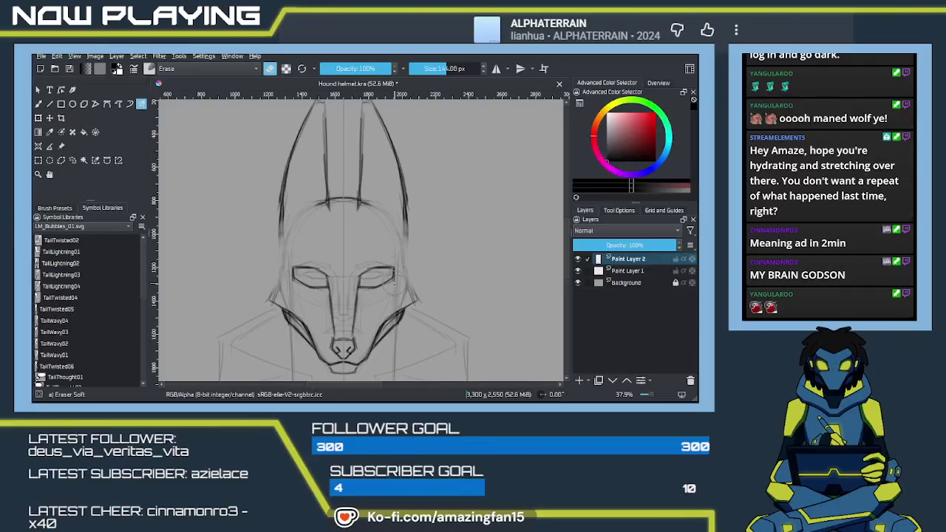
Step: Darken the right side of the helmet's head and reinforce the right jaw line
key(e)
scroll(406, 259, down, 3)
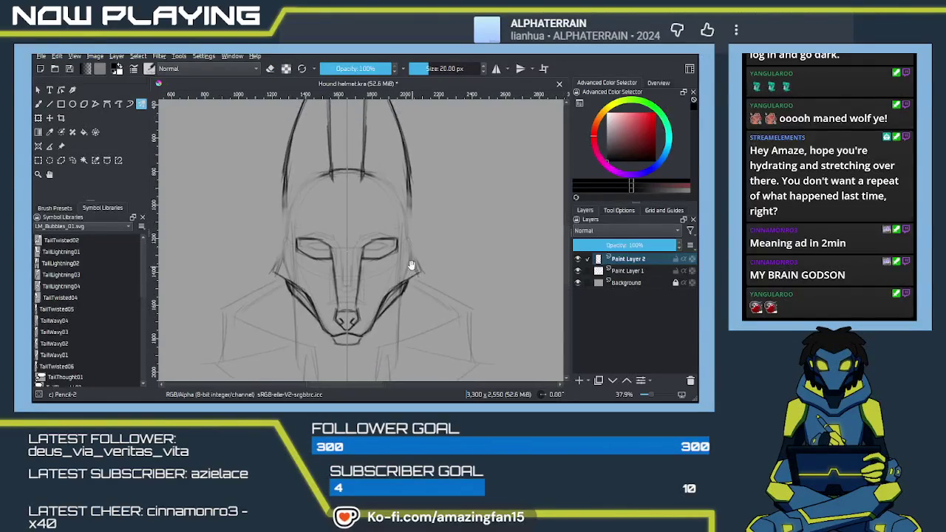
scroll(410, 257, up, 1)
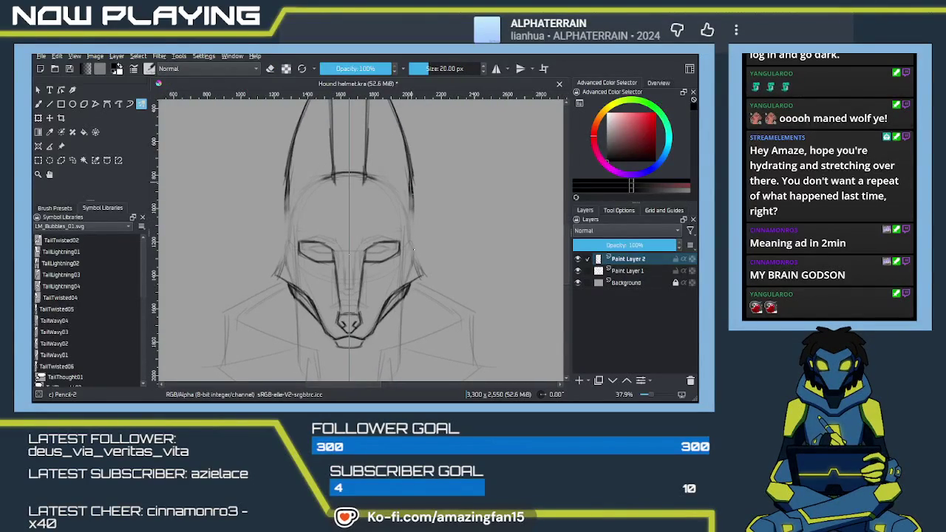
drag(411, 193, 416, 237)
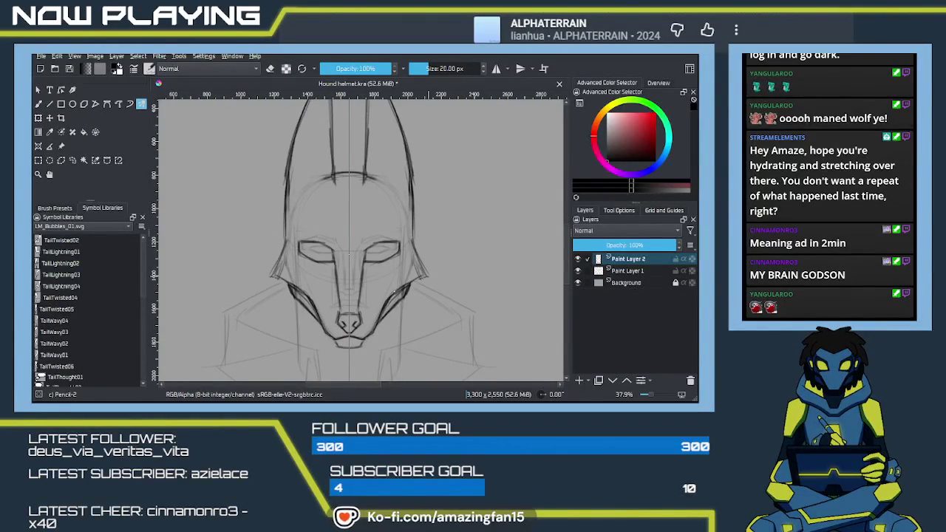
drag(406, 297, 411, 281)
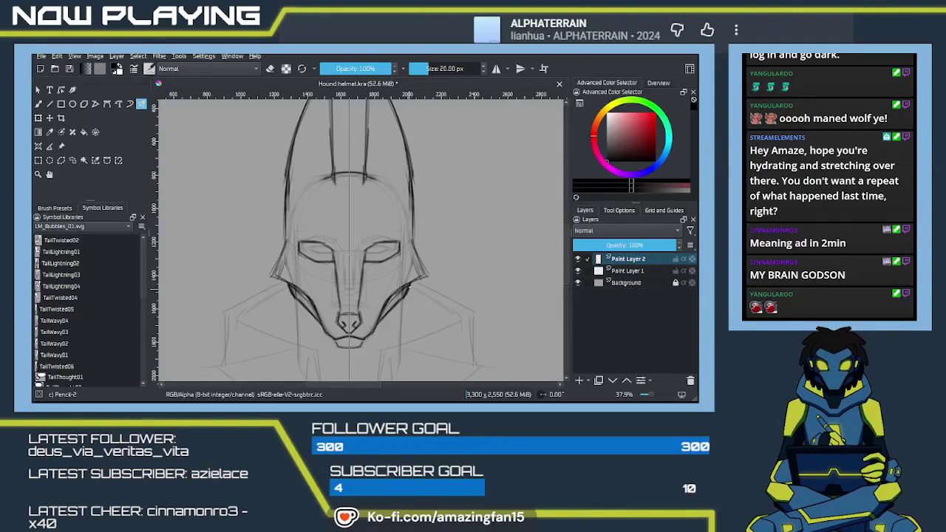
Step: Pan over to the orange armored figure reference and its face close-up, then back toward the helmet
mouse_move(416, 269)
mouse_down()
mouse_move(443, 240)
mouse_move(416, 252)
mouse_move(311, 248)
mouse_up()
drag(458, 248, 317, 289)
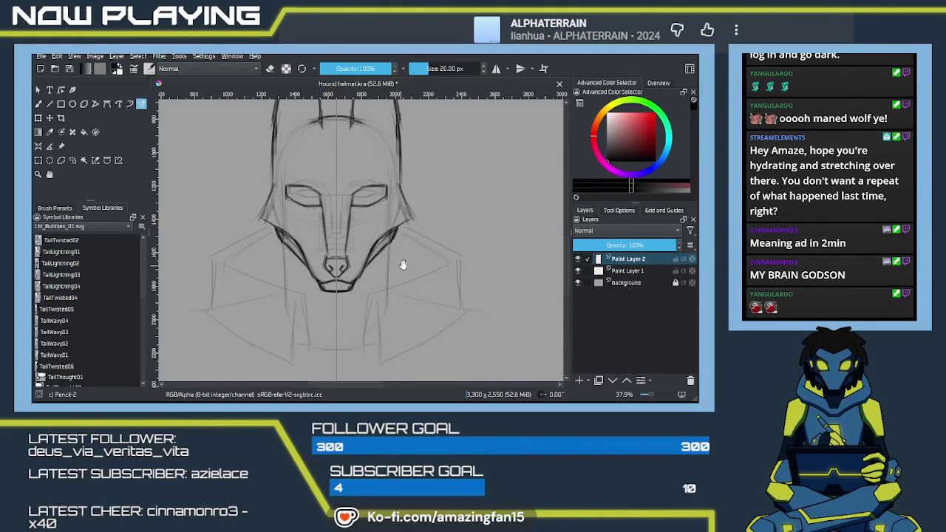
drag(400, 264, 416, 270)
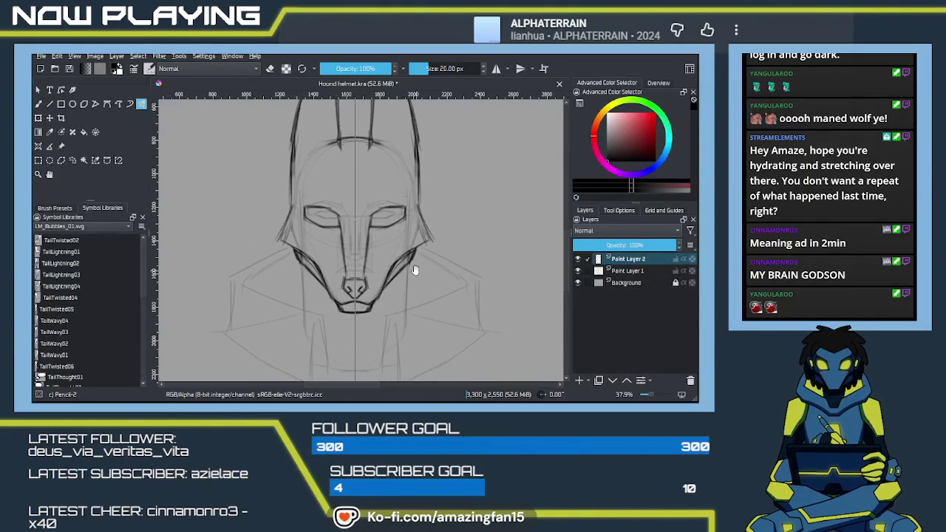
drag(416, 270, 354, 301)
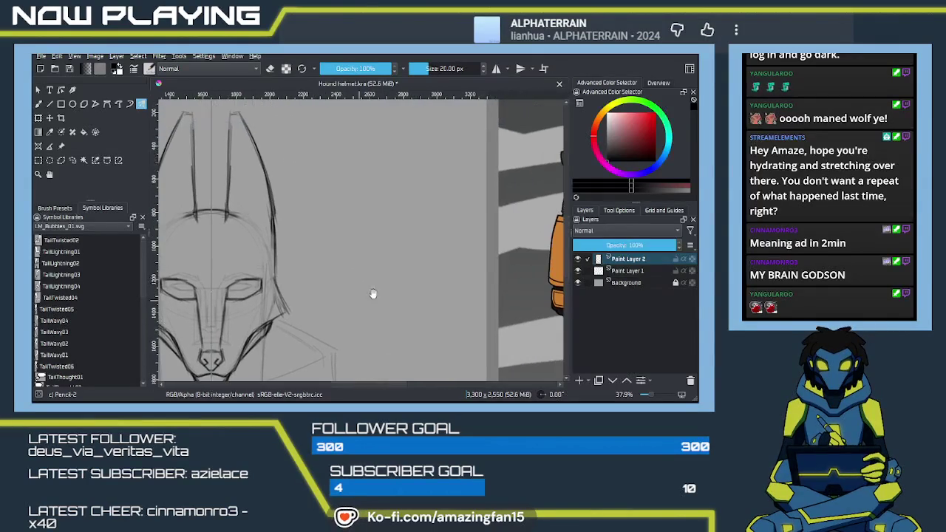
scroll(354, 302, down, 2)
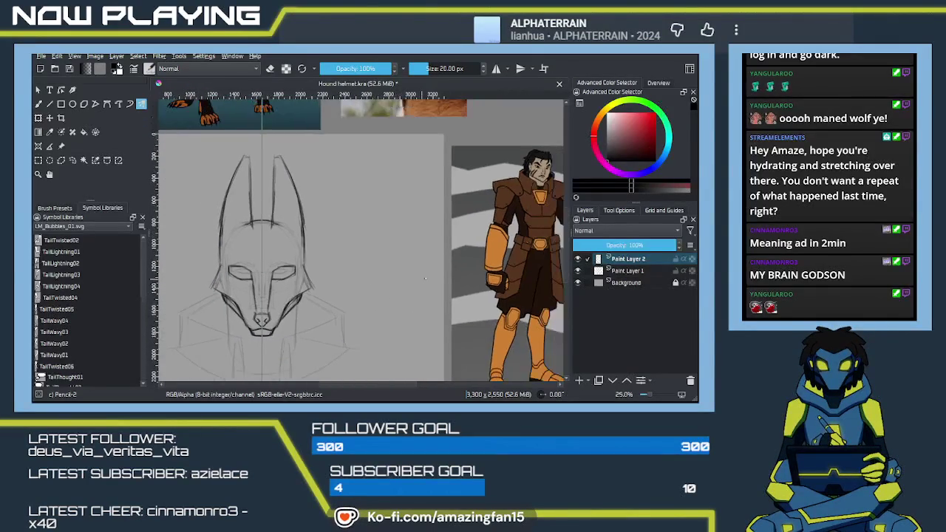
drag(421, 279, 392, 281)
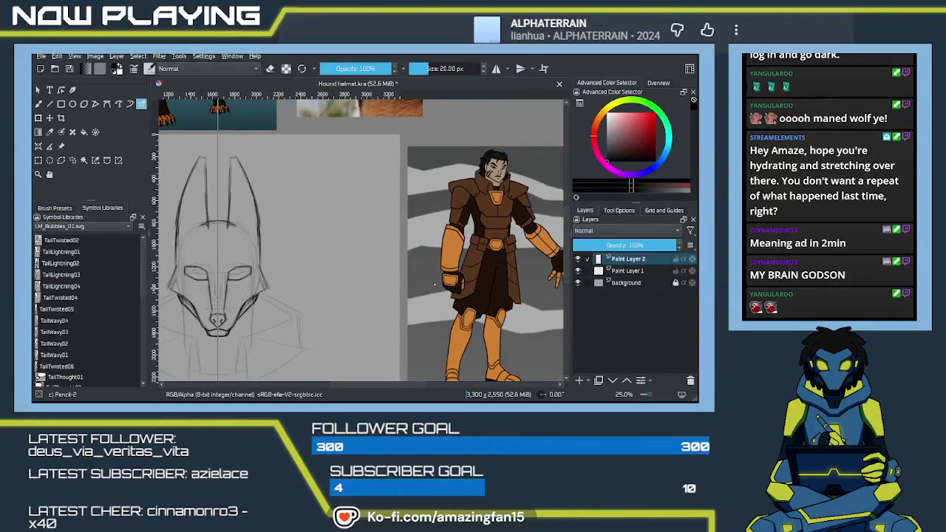
mouse_move(473, 260)
mouse_down()
mouse_move(421, 291)
mouse_move(326, 270)
mouse_move(360, 271)
mouse_up()
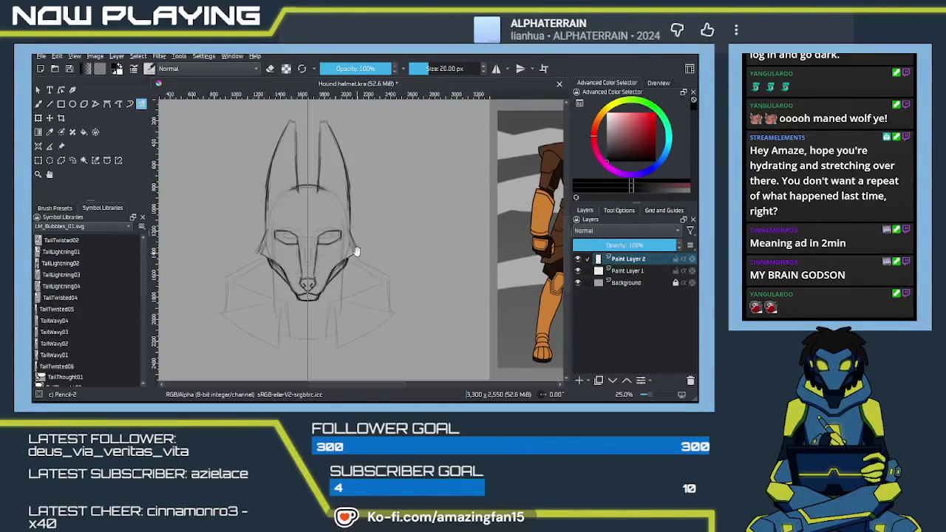
mouse_move(359, 272)
mouse_down()
mouse_move(382, 266)
mouse_move(387, 239)
mouse_move(410, 279)
mouse_move(433, 247)
mouse_move(426, 264)
mouse_move(459, 297)
mouse_up()
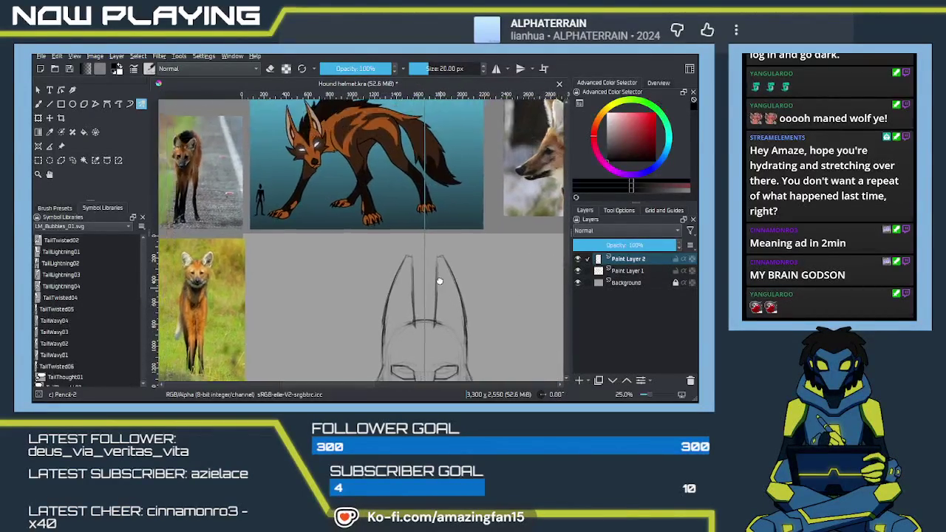
drag(426, 264, 423, 255)
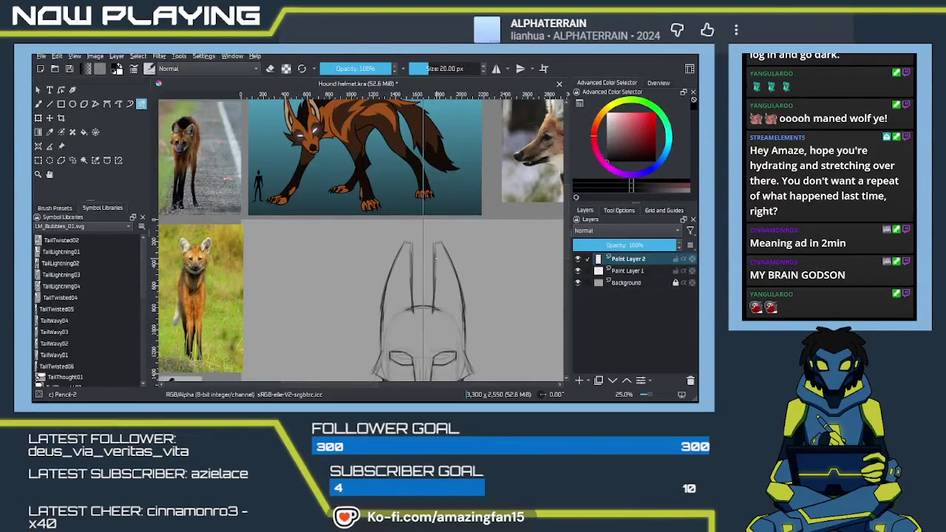
scroll(442, 266, down, 5)
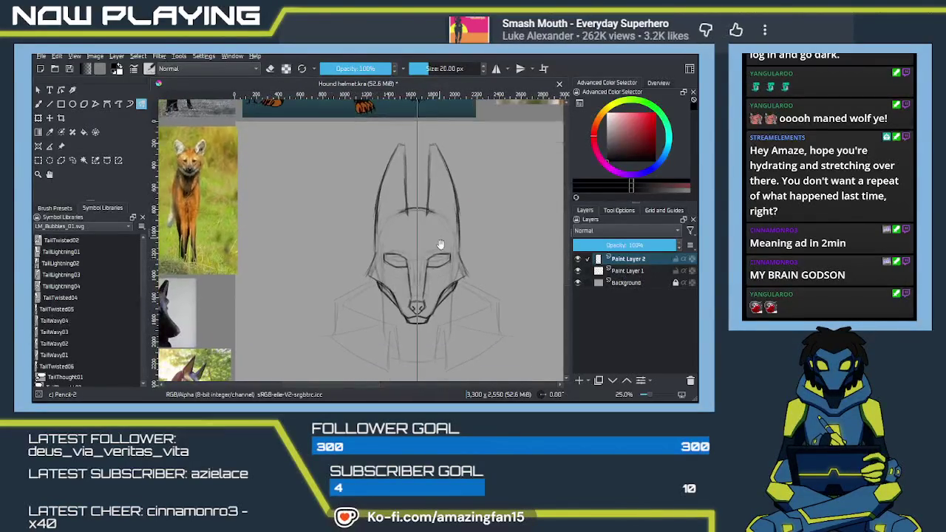
drag(444, 255, 443, 259)
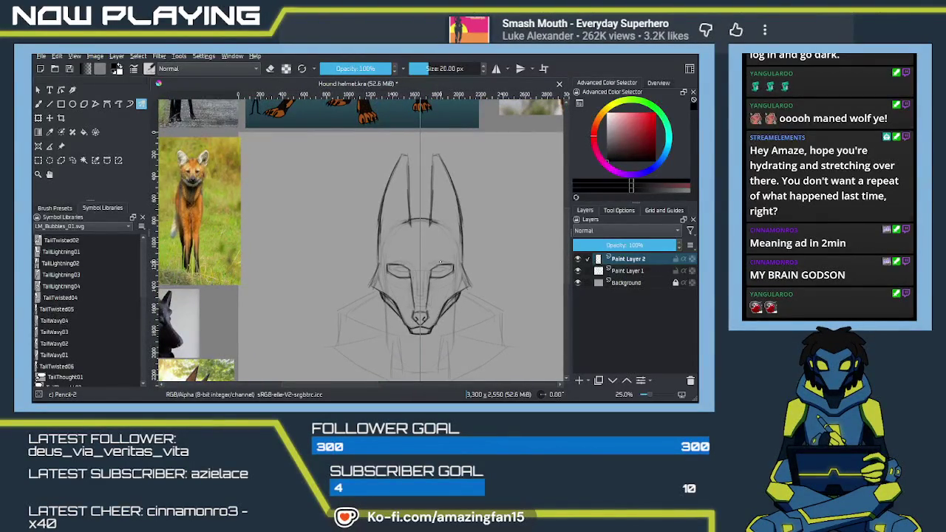
key(e)
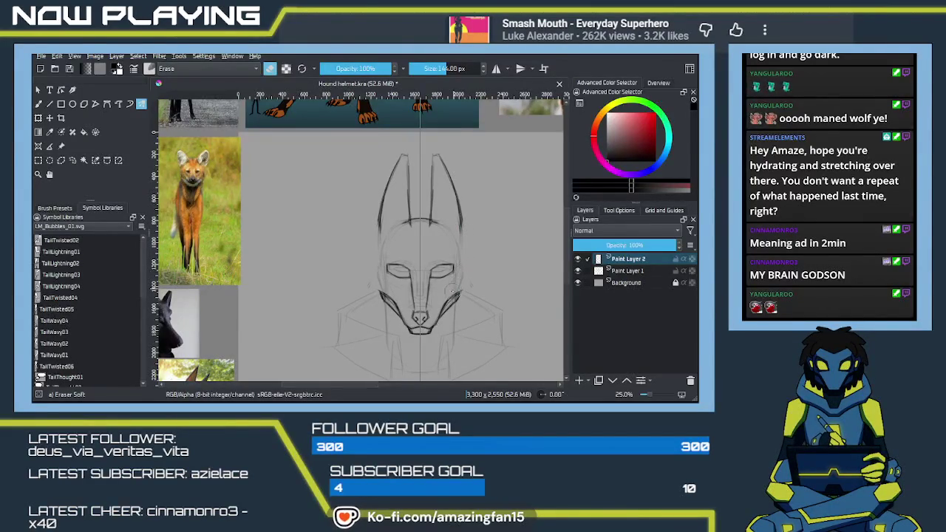
key(e)
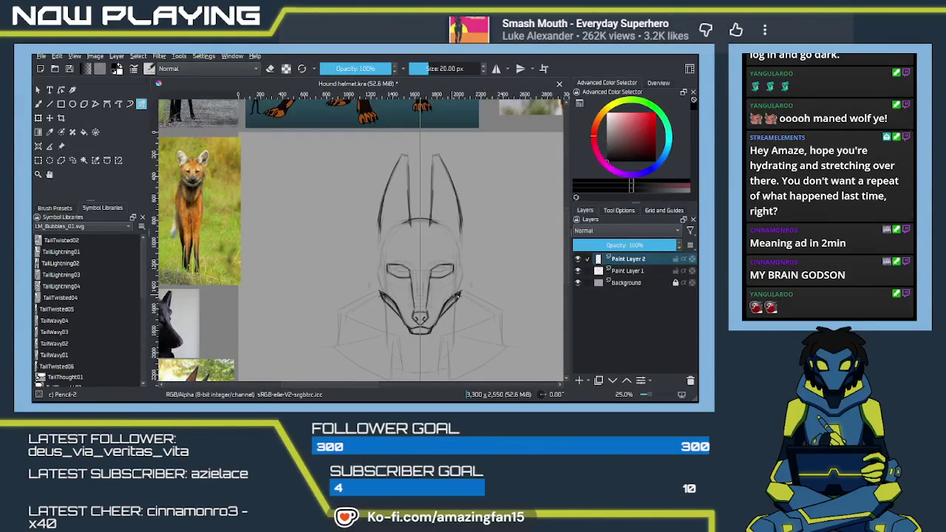
mouse_move(524, 270)
mouse_down()
mouse_move(378, 287)
mouse_move(178, 286)
mouse_up()
mouse_move(283, 259)
mouse_down()
mouse_move(355, 259)
mouse_move(407, 278)
mouse_up()
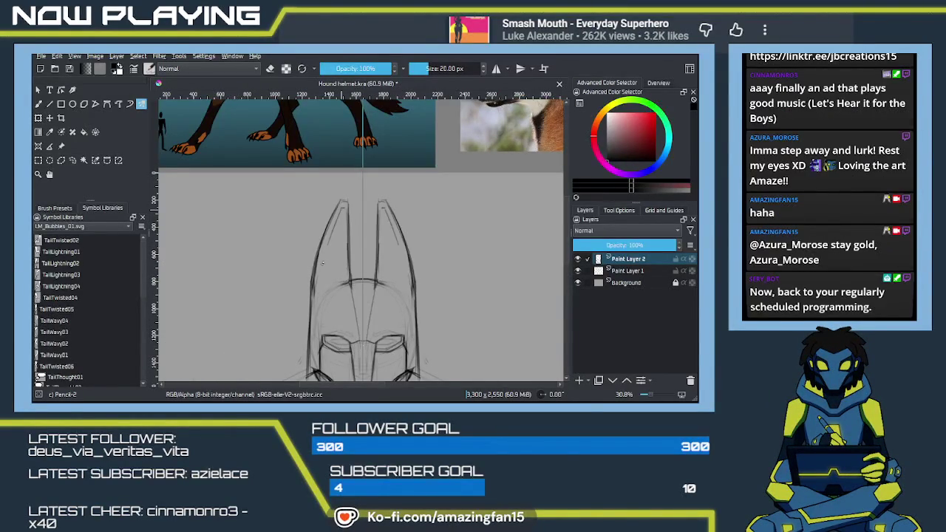
Step: Darken the outer and inner ear edges, mirrored on both ears, then pan up toward the wolf references
drag(336, 220, 325, 248)
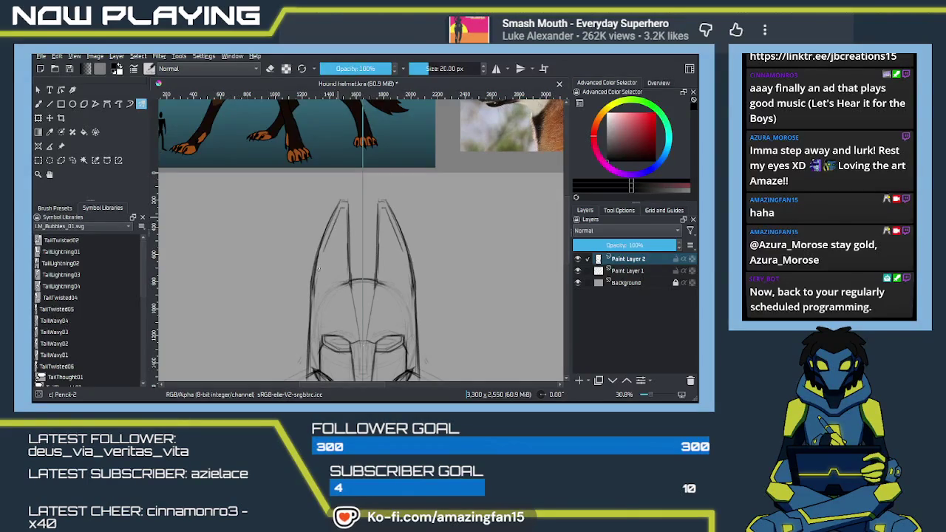
drag(342, 212, 343, 275)
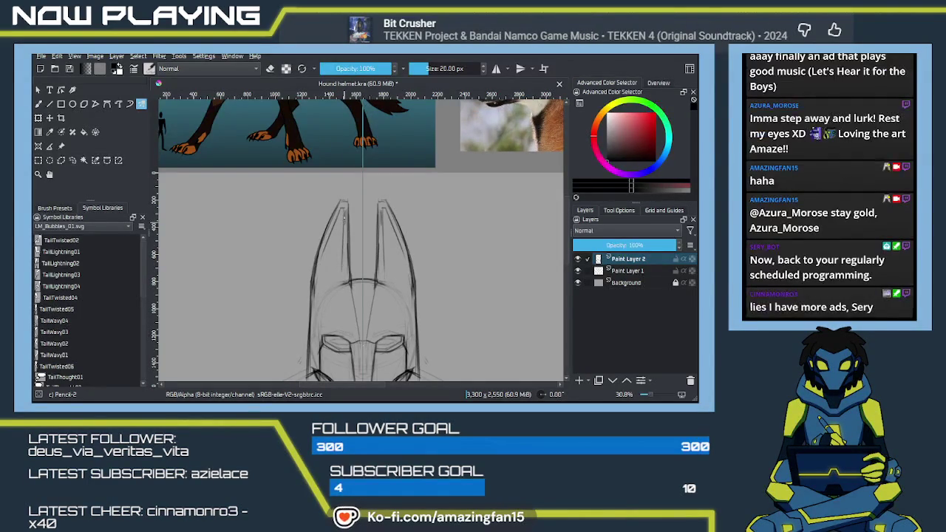
drag(342, 225, 344, 270)
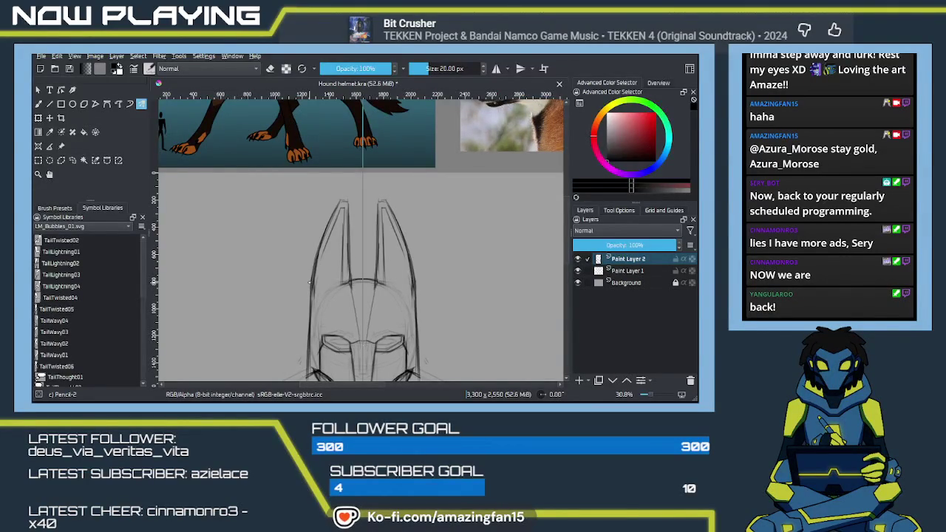
drag(315, 221, 393, 292)
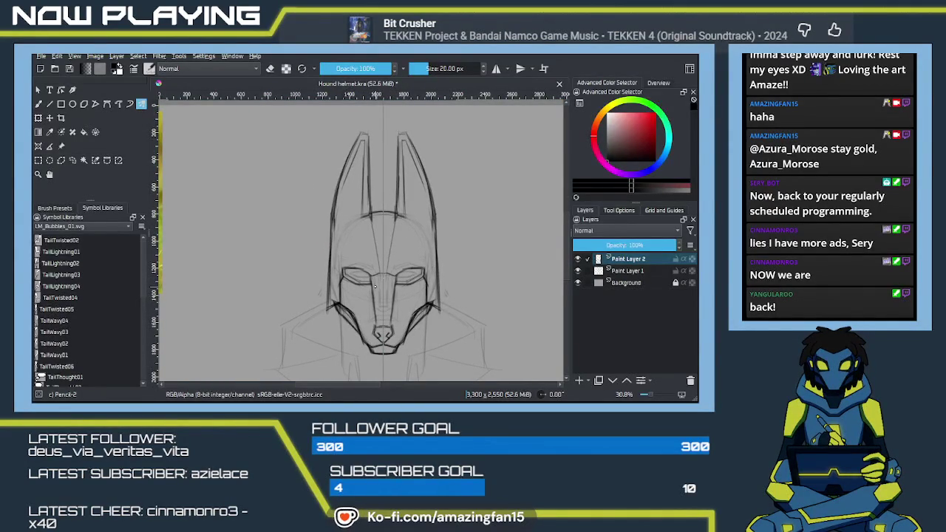
mouse_move(453, 274)
mouse_down()
mouse_move(426, 300)
mouse_move(455, 276)
mouse_move(426, 258)
mouse_move(406, 287)
mouse_up()
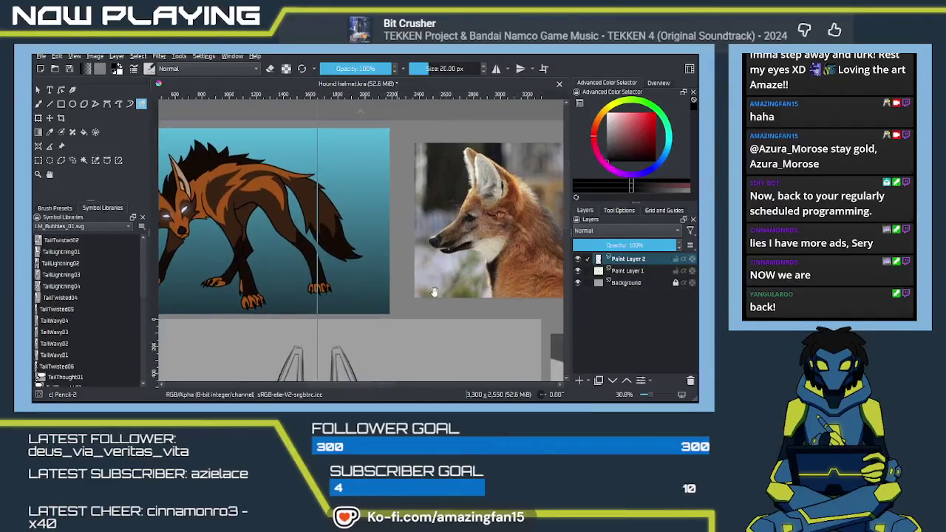
mouse_move(405, 287)
mouse_down()
mouse_move(385, 296)
mouse_move(397, 275)
mouse_move(387, 273)
mouse_up()
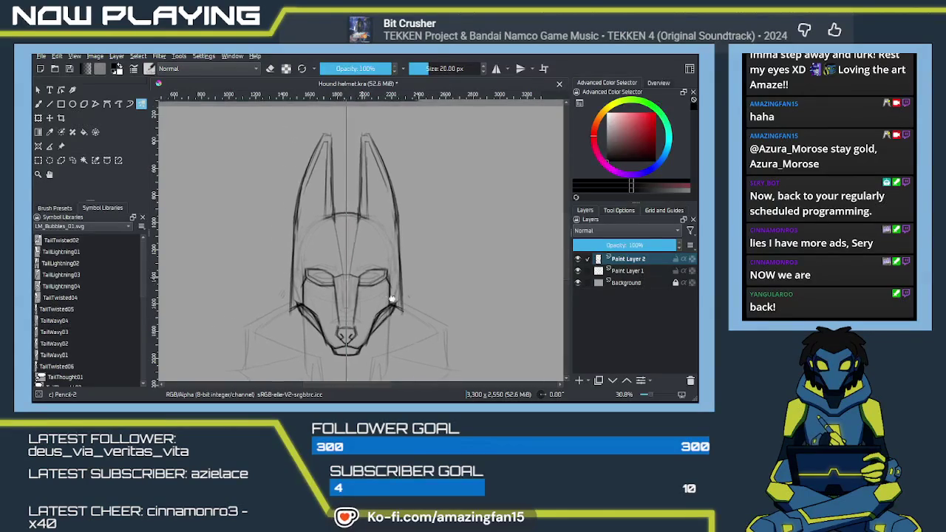
drag(406, 285, 387, 284)
scroll(412, 291, up, 2)
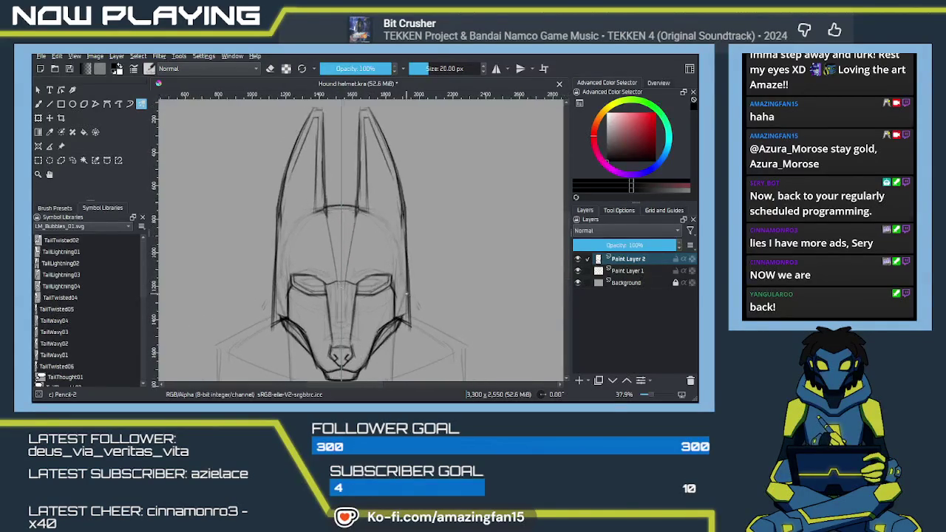
scroll(406, 296, up, 2)
scroll(403, 298, up, 2)
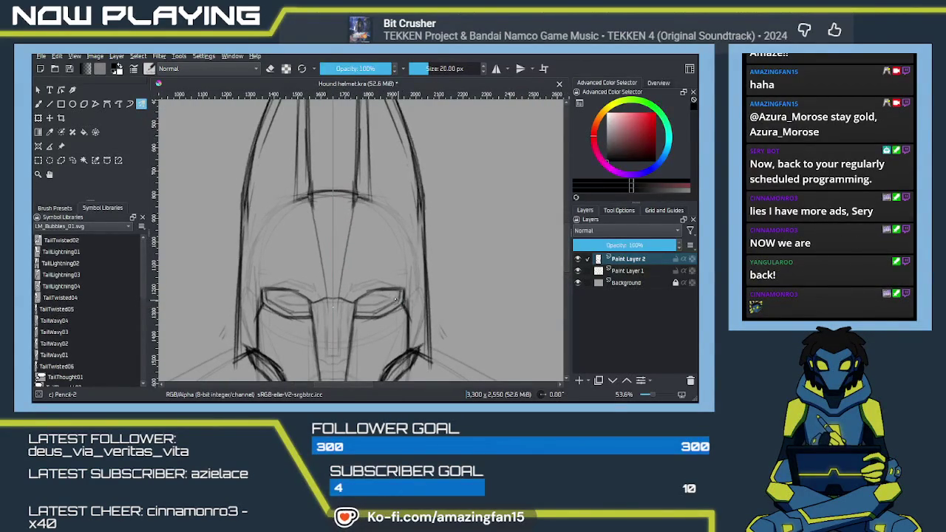
Step: Draw the left brow arc and darken the left ear's outer and inner edges
drag(401, 301, 400, 286)
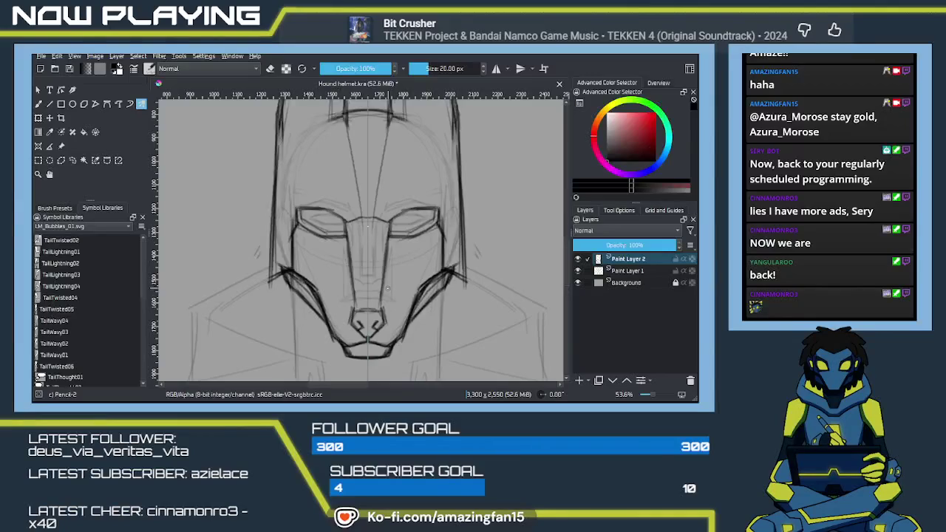
drag(391, 222, 391, 293)
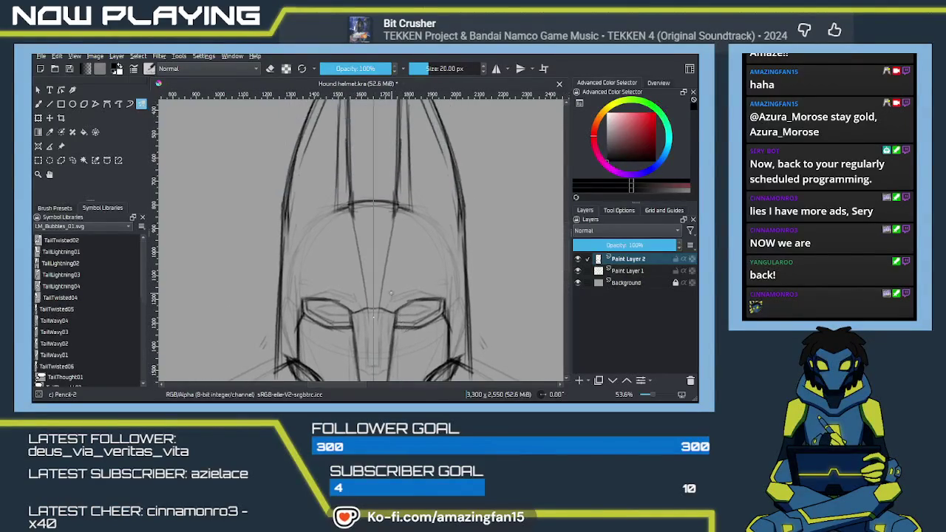
key(e)
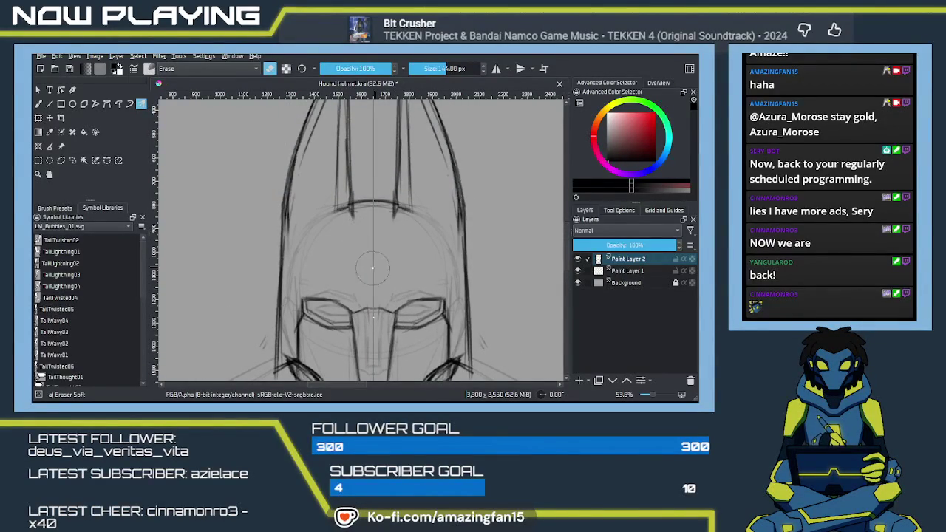
drag(365, 262, 382, 318)
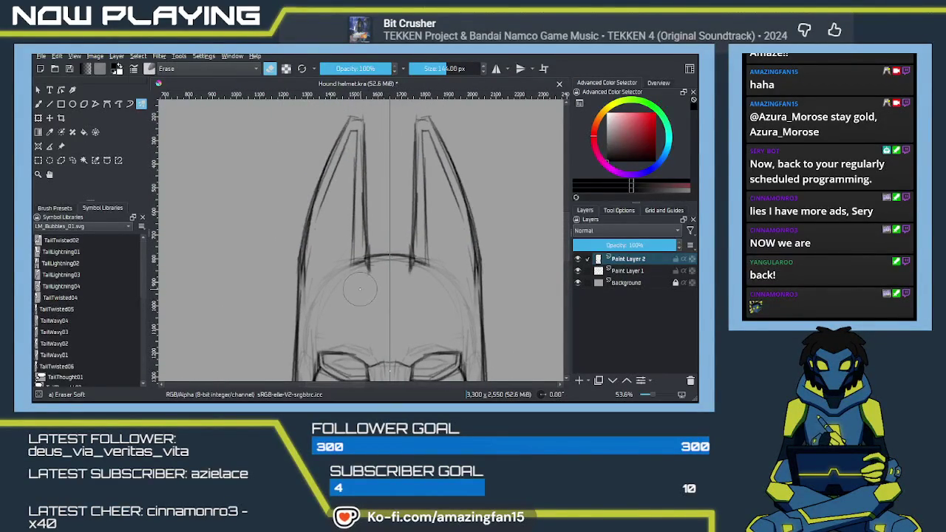
key(e)
drag(322, 278, 364, 259)
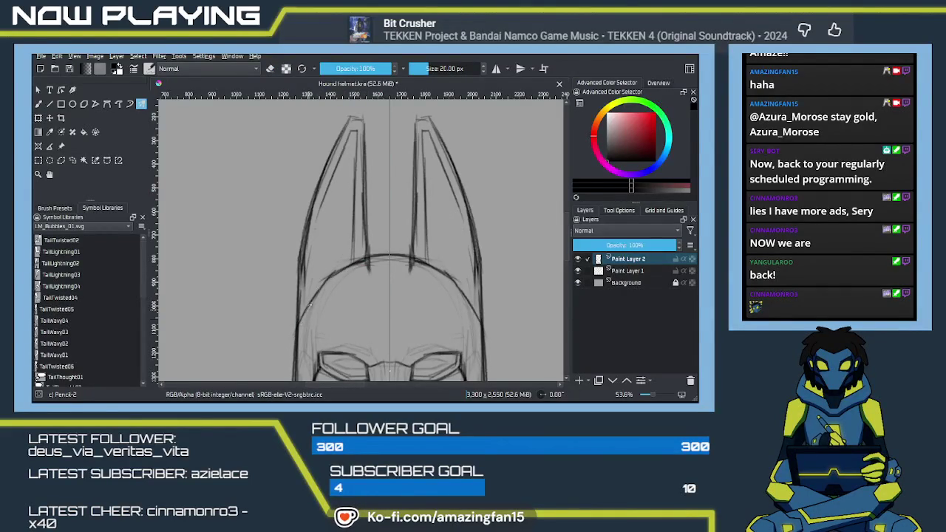
drag(307, 310, 338, 271)
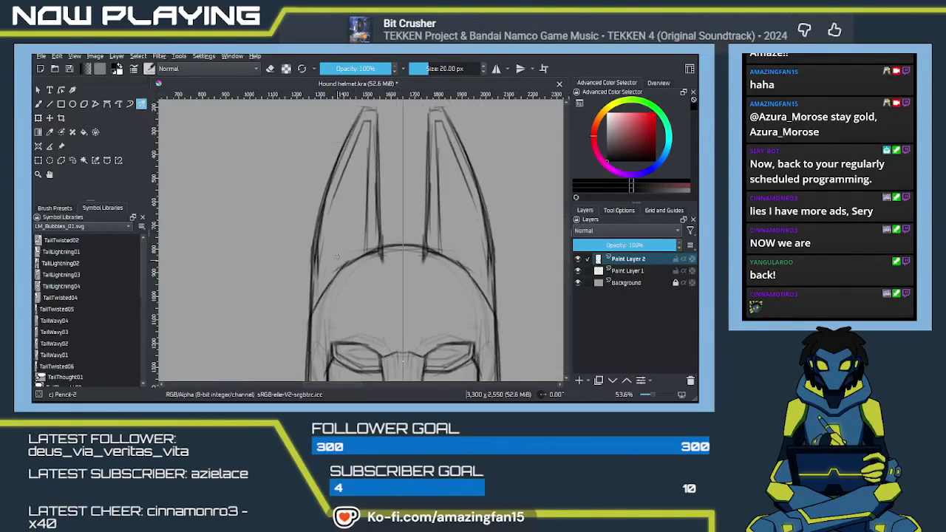
drag(330, 199, 323, 236)
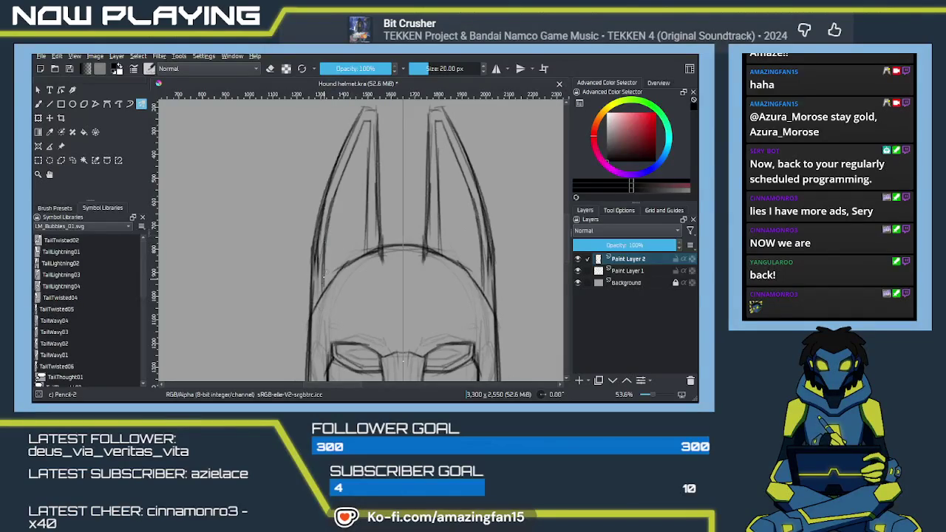
mouse_move(365, 192)
mouse_down()
mouse_move(367, 235)
mouse_move(365, 223)
mouse_up()
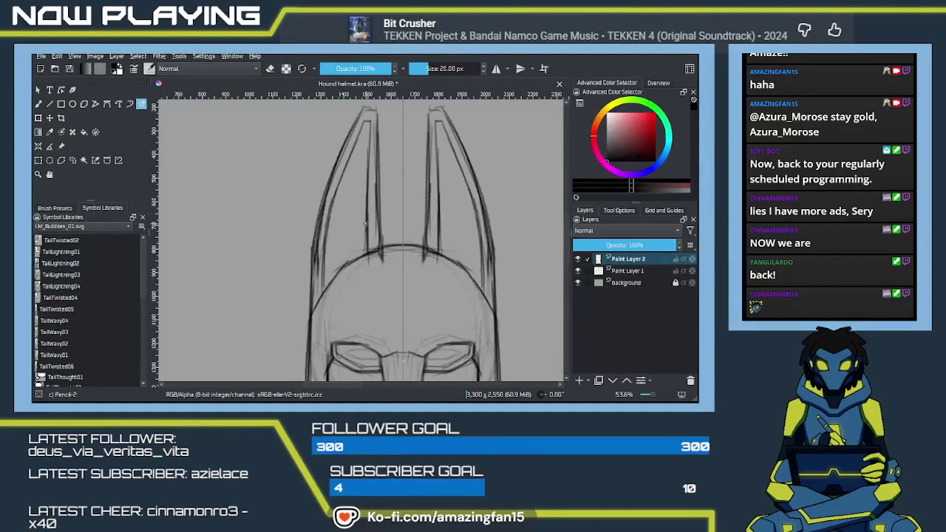
scroll(371, 196, up, 3)
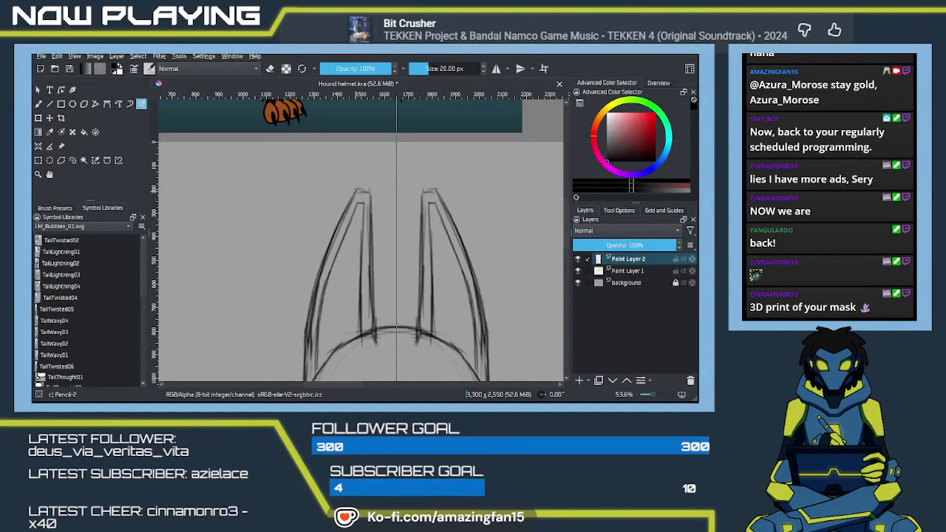
Step: Draw a cleaner line along the right ear
scroll(369, 212, down, 3)
scroll(381, 222, down, 3)
scroll(380, 251, down, 1)
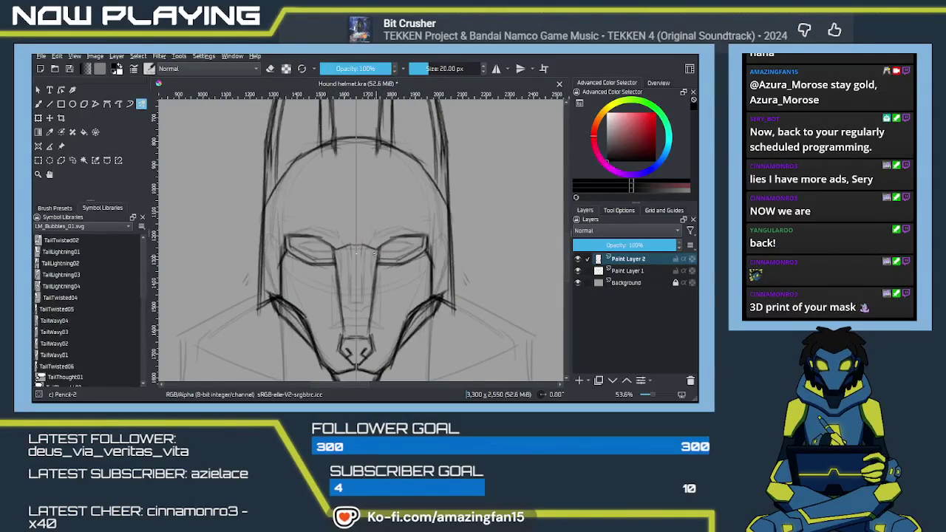
scroll(384, 215, up, 1)
scroll(390, 222, up, 1)
scroll(396, 228, up, 1)
drag(395, 228, 396, 226)
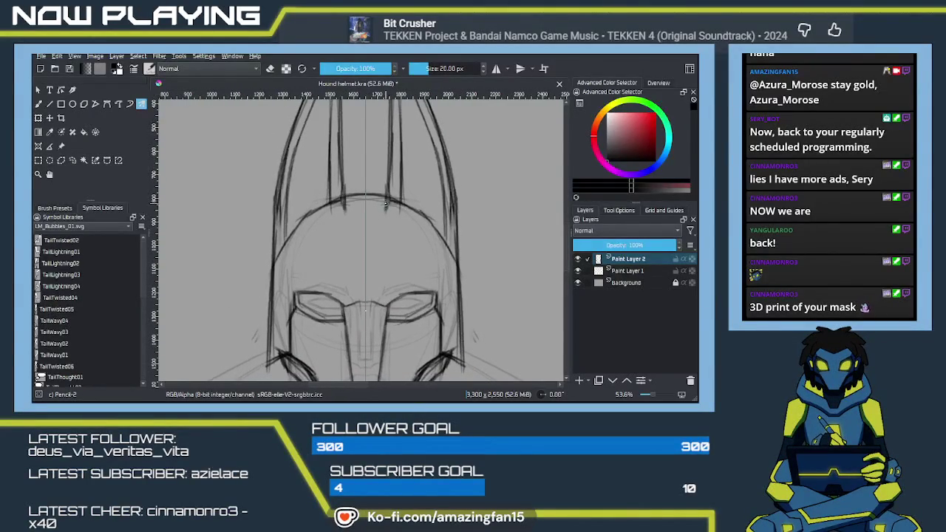
drag(385, 200, 373, 278)
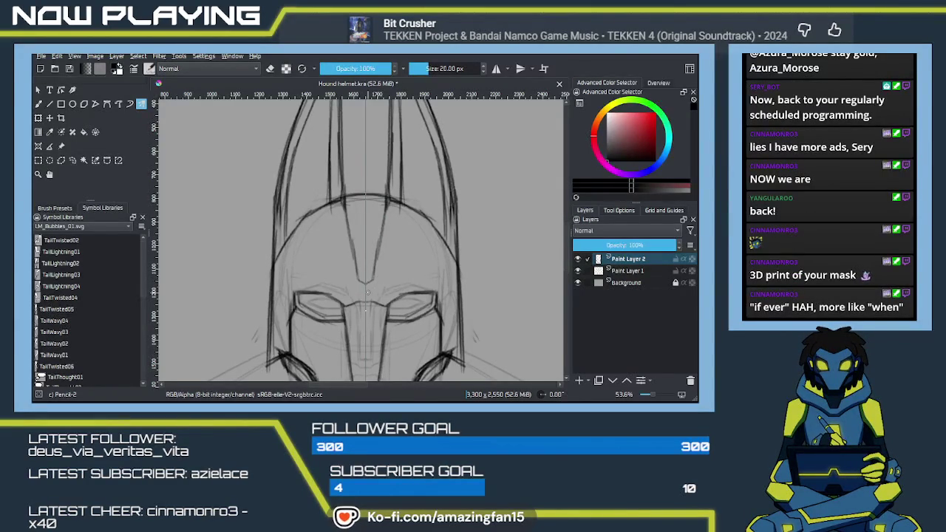
Step: Add a ridge across the nose bridge, undoing a stray stroke down the nose's left side
drag(345, 303, 383, 301)
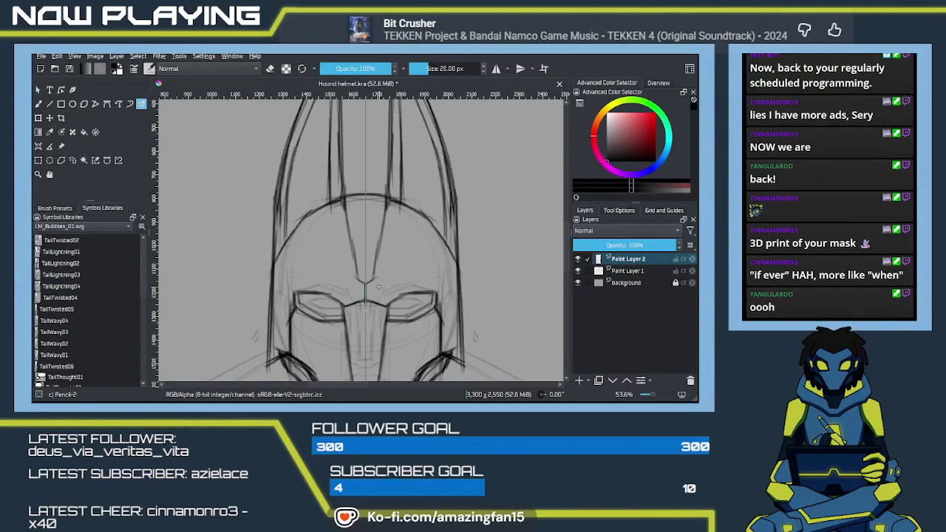
mouse_move(379, 286)
mouse_down()
mouse_move(437, 276)
mouse_move(436, 259)
mouse_up()
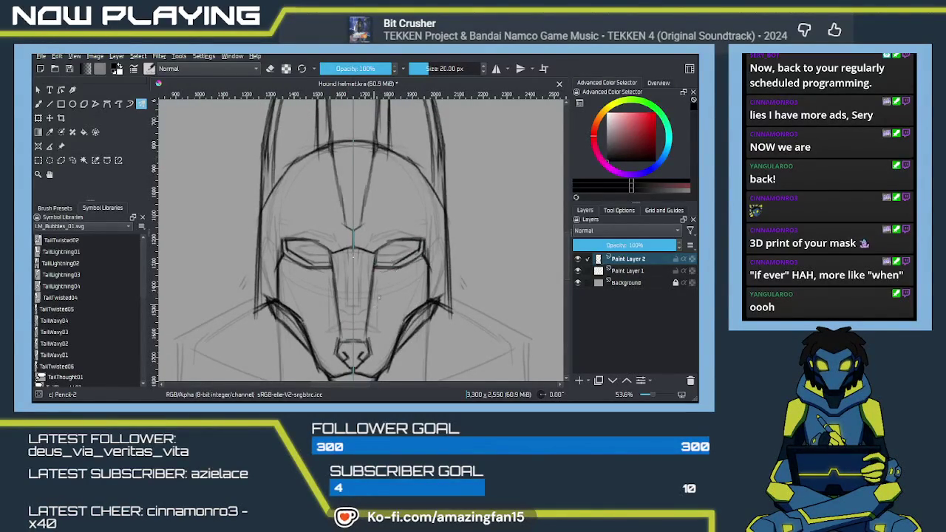
scroll(392, 268, down, 3)
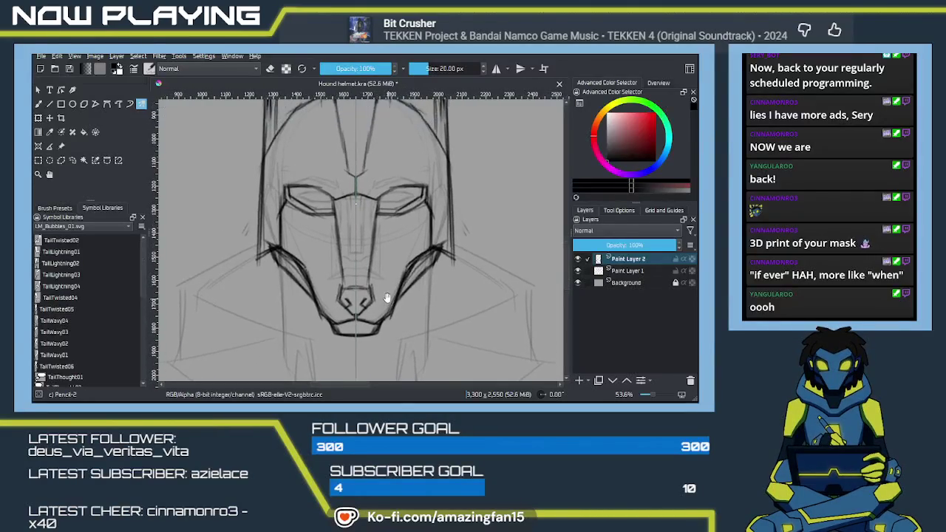
drag(343, 269, 345, 298)
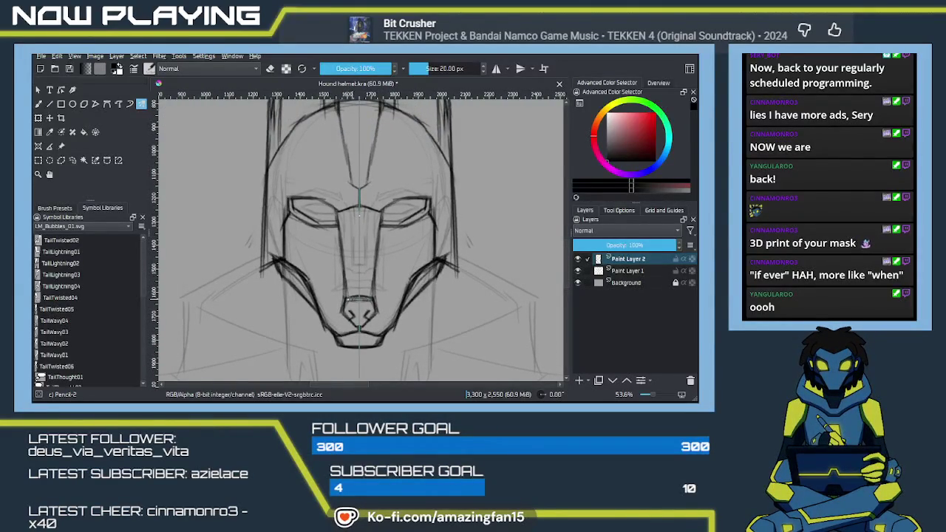
key(ctrl+z)
drag(390, 259, 357, 270)
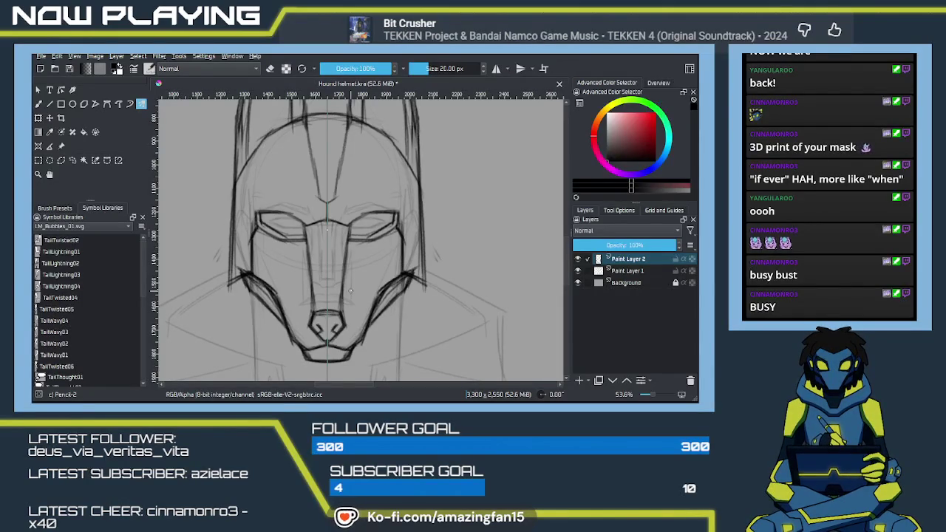
Step: Hide the rough sketch on Paint Layer 1
mouse_move(404, 296)
mouse_down()
mouse_move(383, 272)
mouse_move(420, 242)
mouse_move(362, 270)
mouse_up()
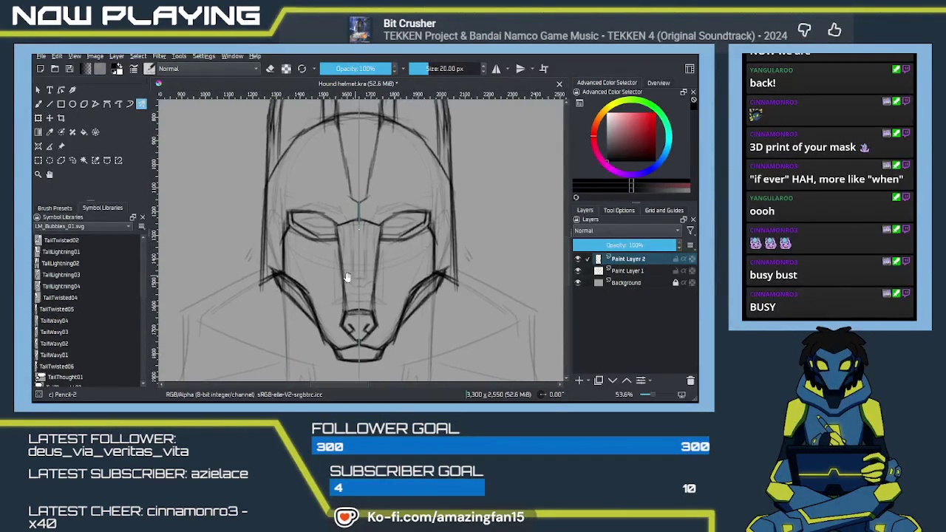
drag(405, 297, 390, 323)
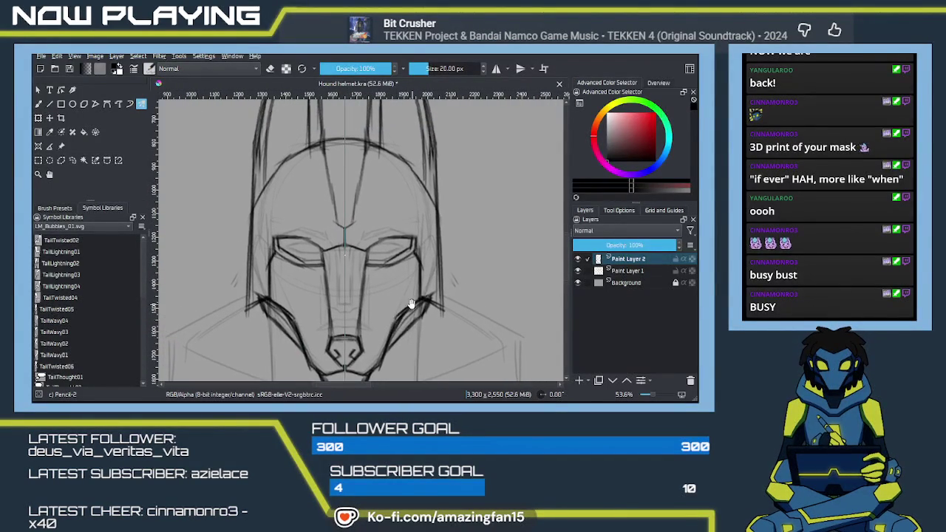
click(577, 271)
Step: Zoom out to review the cleaned helmet linework against the reference photos, toggling the eraser on and off
mouse_move(344, 253)
mouse_down()
mouse_move(492, 239)
mouse_move(449, 319)
mouse_move(467, 305)
mouse_move(468, 342)
mouse_move(498, 348)
mouse_move(465, 298)
mouse_up()
scroll(446, 310, down, 2)
scroll(443, 306, down, 3)
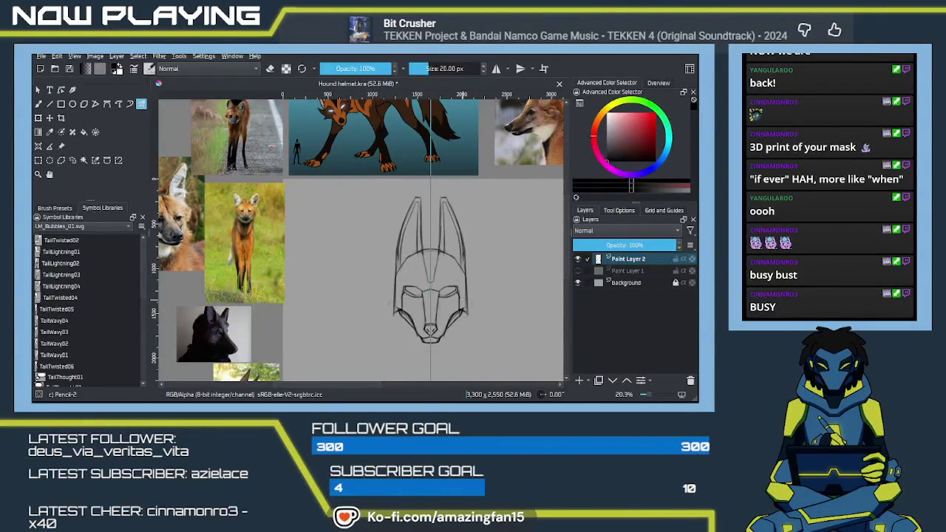
drag(464, 292, 466, 304)
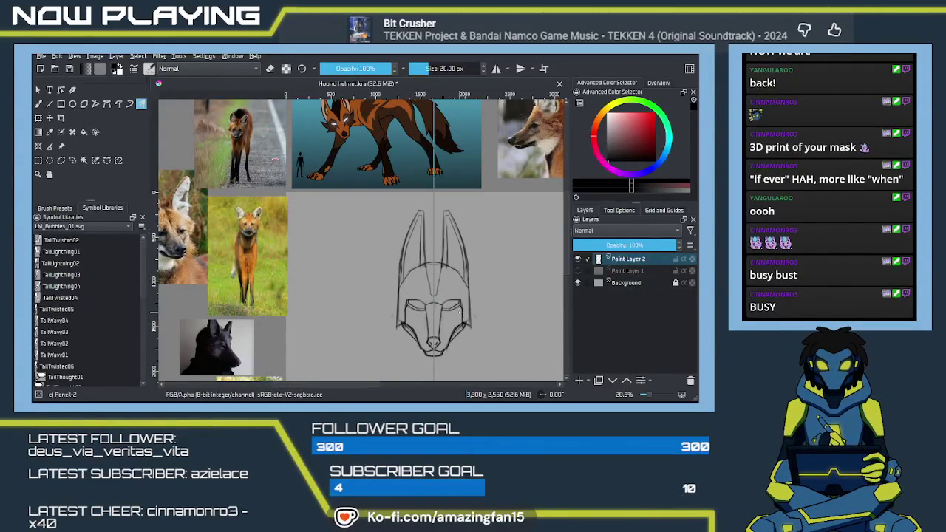
key(e)
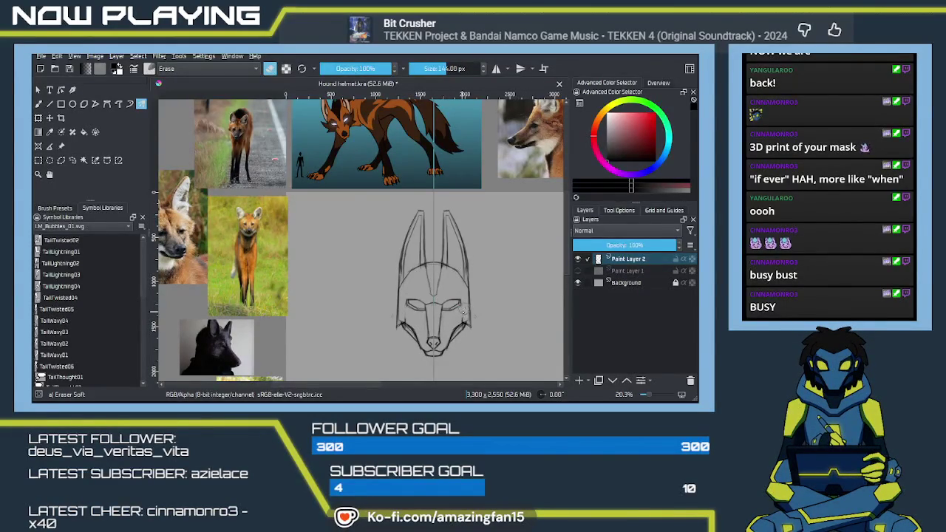
key(e)
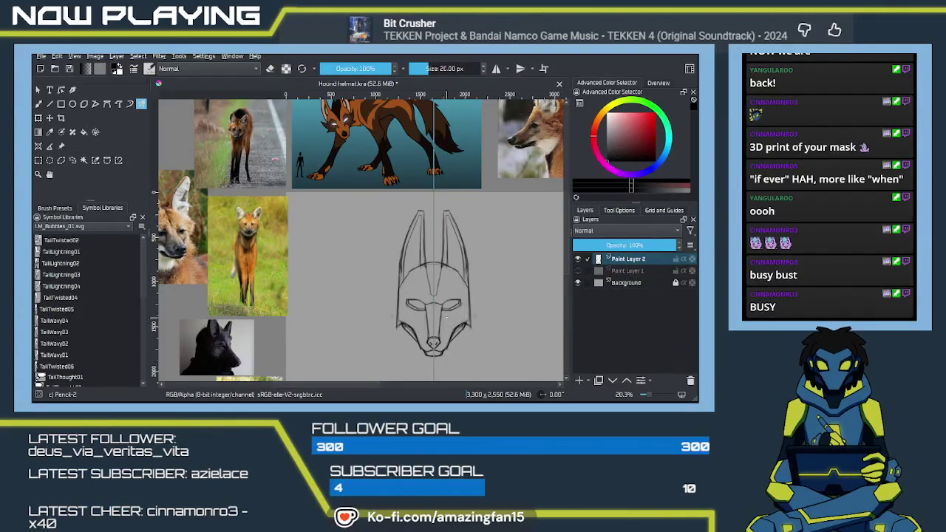
mouse_move(361, 169)
mouse_down()
mouse_move(362, 246)
mouse_move(337, 195)
mouse_move(382, 201)
mouse_up()
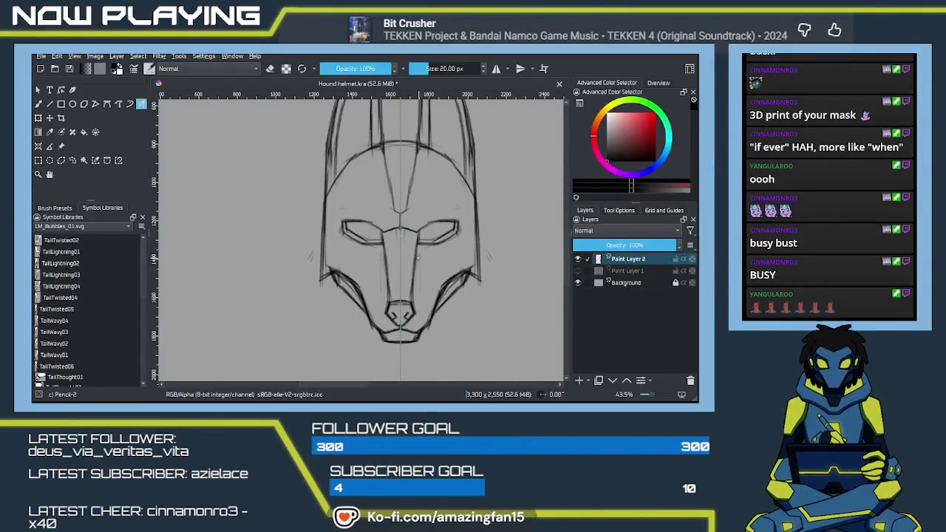
Step: Add a short line on the helmet's left cheek
drag(372, 262, 359, 286)
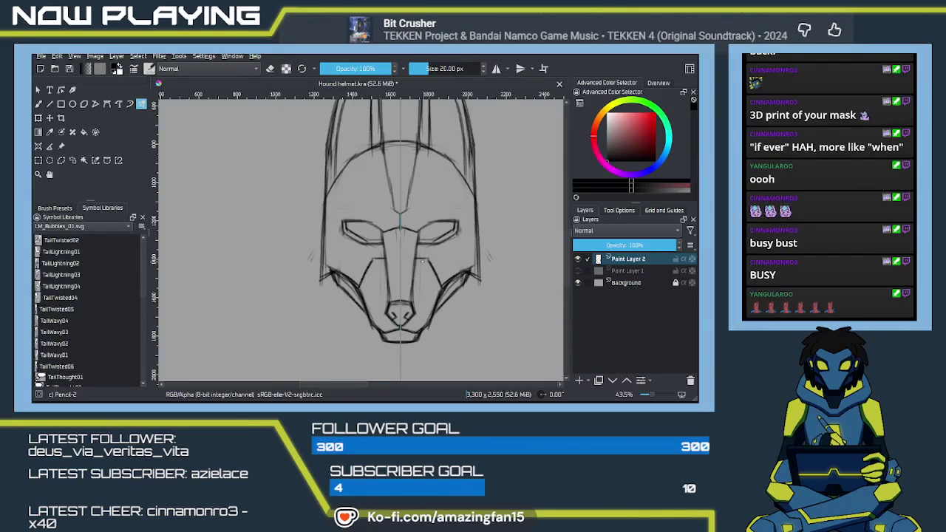
mouse_move(414, 257)
mouse_down()
mouse_move(429, 312)
mouse_move(407, 226)
mouse_up()
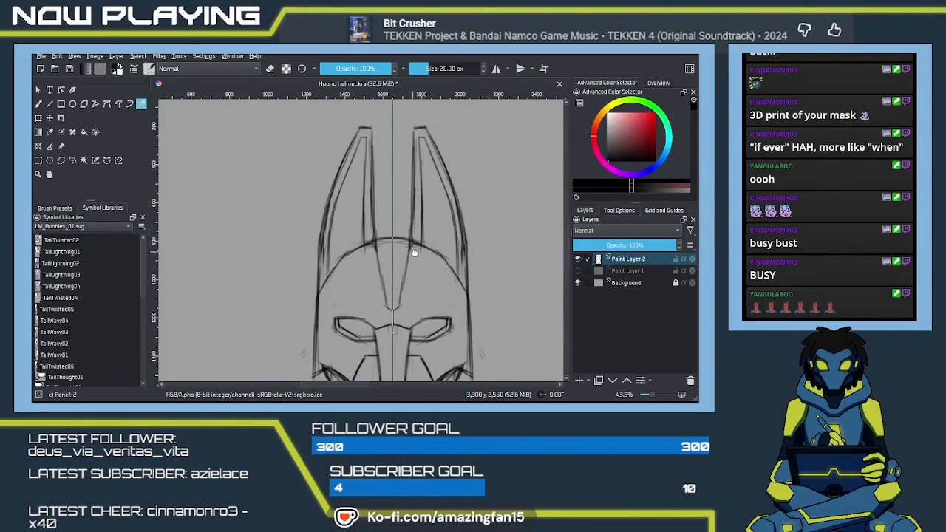
drag(408, 225, 405, 256)
Step: Pan and zoom to compare the helmet with the brown wolf reference artwork above it
scroll(402, 254, up, 3)
scroll(403, 254, up, 5)
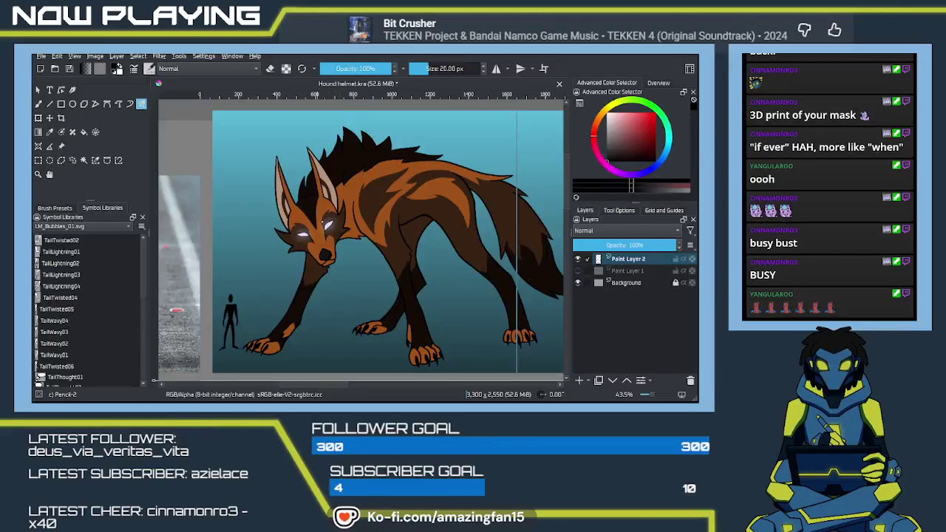
scroll(375, 234, down, 5)
scroll(392, 233, down, 3)
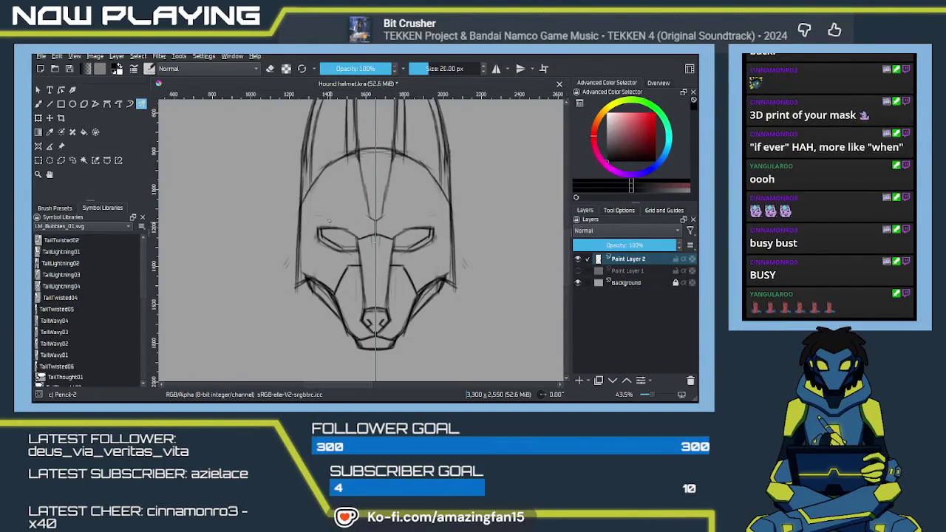
drag(400, 263, 433, 330)
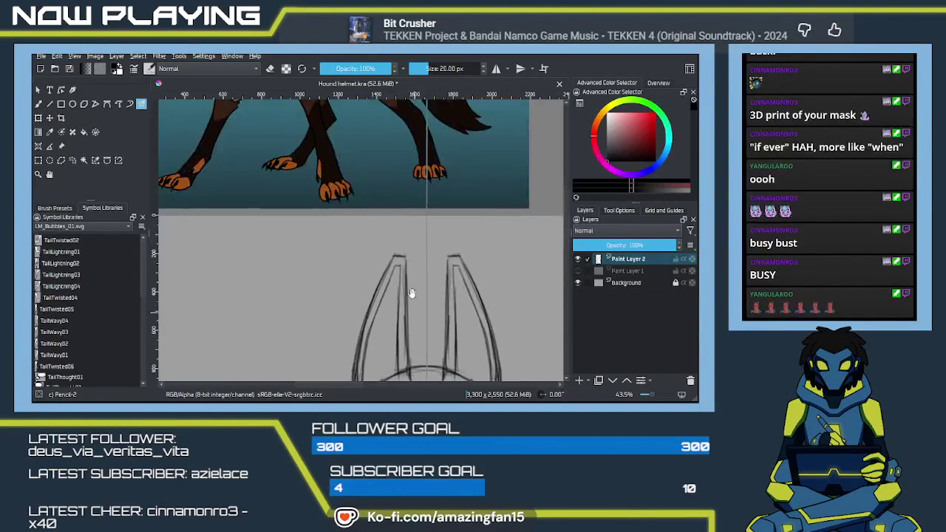
scroll(432, 329, down, 2)
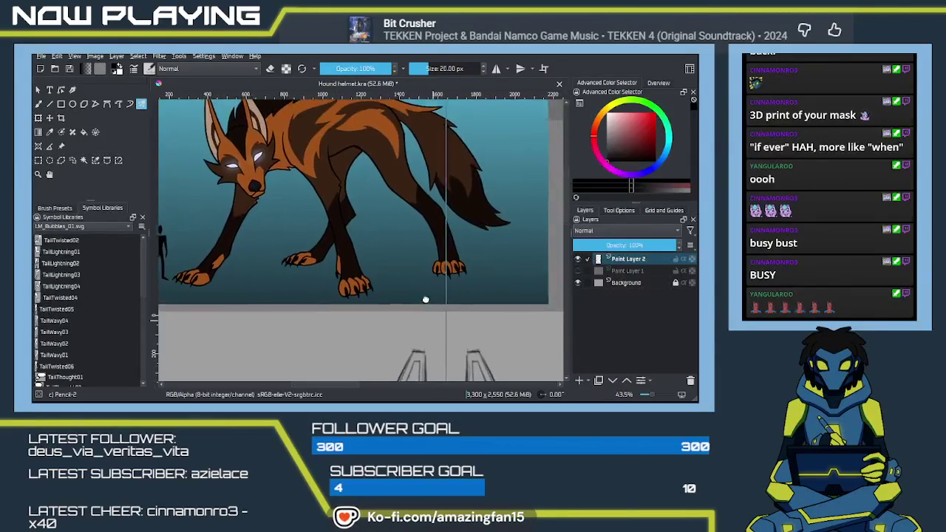
scroll(432, 317, down, 1)
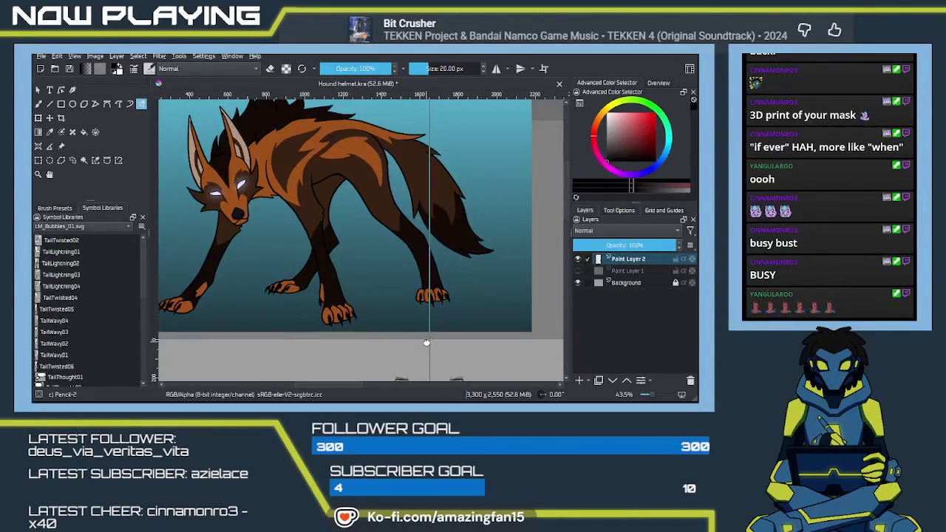
drag(425, 337, 377, 260)
scroll(390, 317, down, 4)
scroll(387, 291, down, 2)
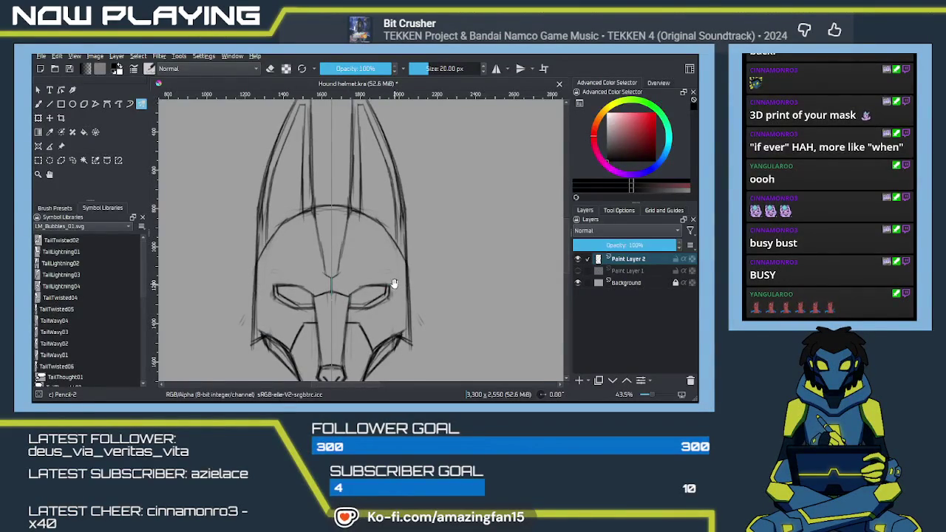
scroll(436, 318, up, 5)
scroll(436, 317, up, 5)
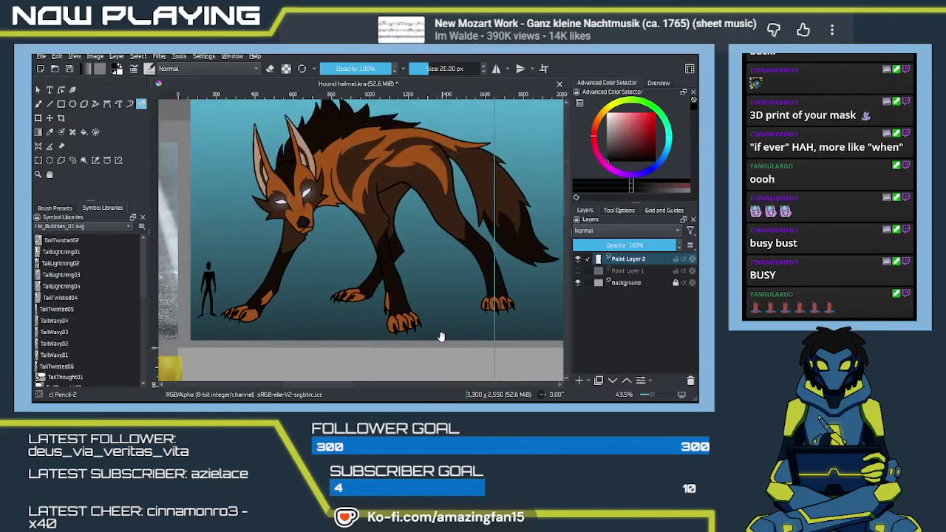
Step: Erase the stray lines on both sides of the eye slits, then return to the pencil
drag(451, 345, 376, 278)
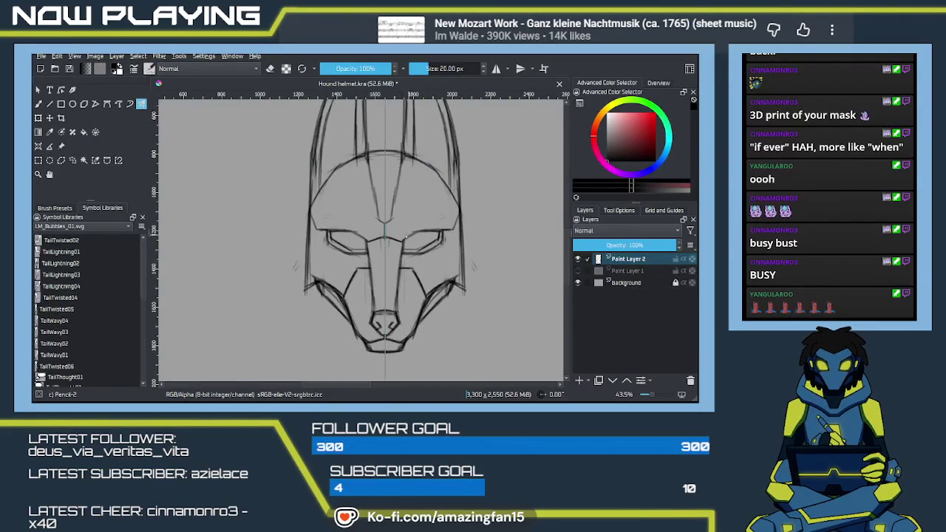
mouse_move(417, 233)
mouse_down()
mouse_move(420, 195)
mouse_move(428, 287)
mouse_move(453, 278)
mouse_up()
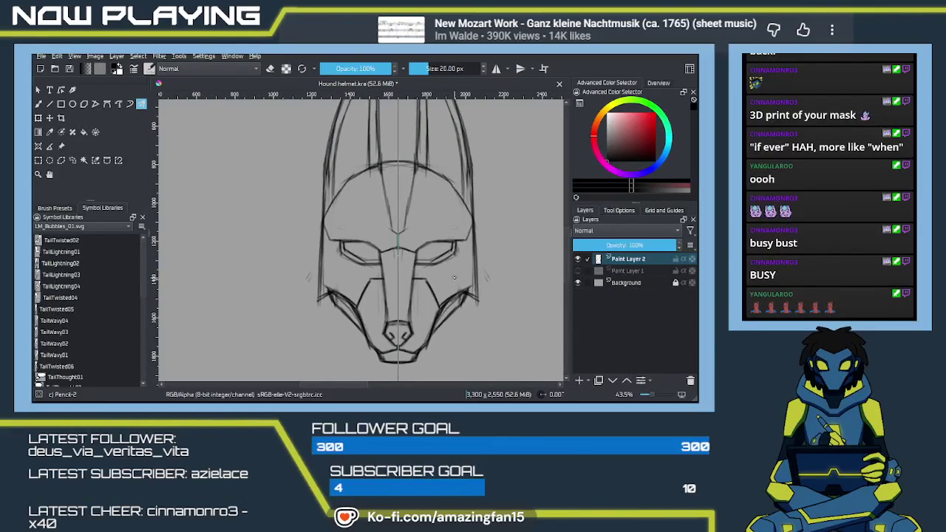
key(e)
drag(347, 260, 370, 260)
drag(427, 262, 462, 253)
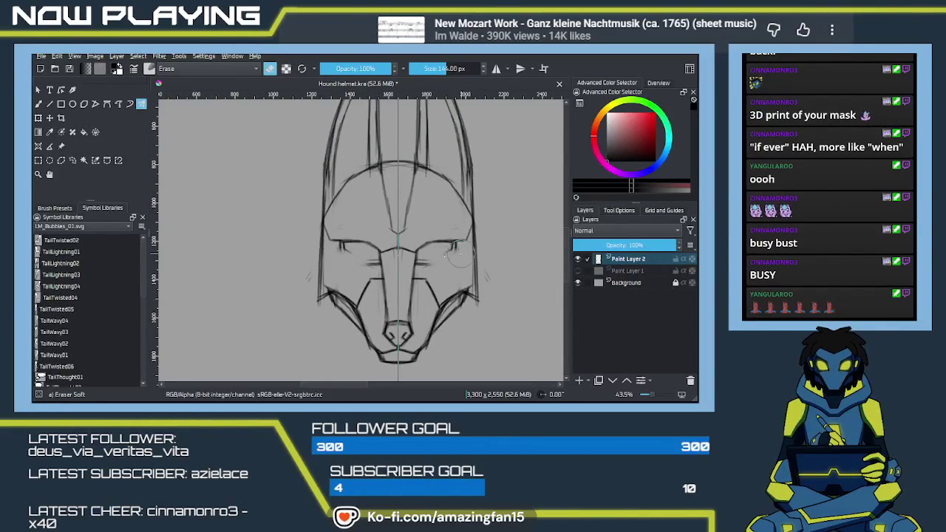
key(slash)
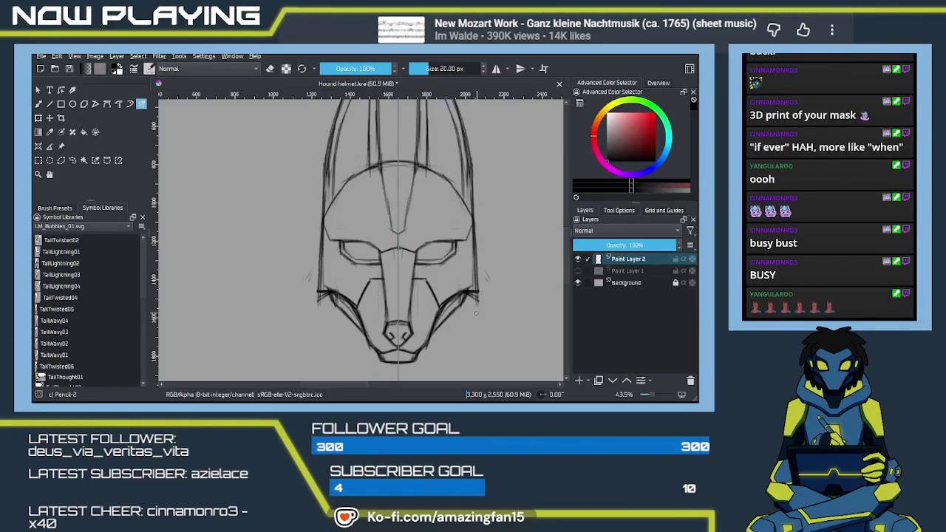
key(e)
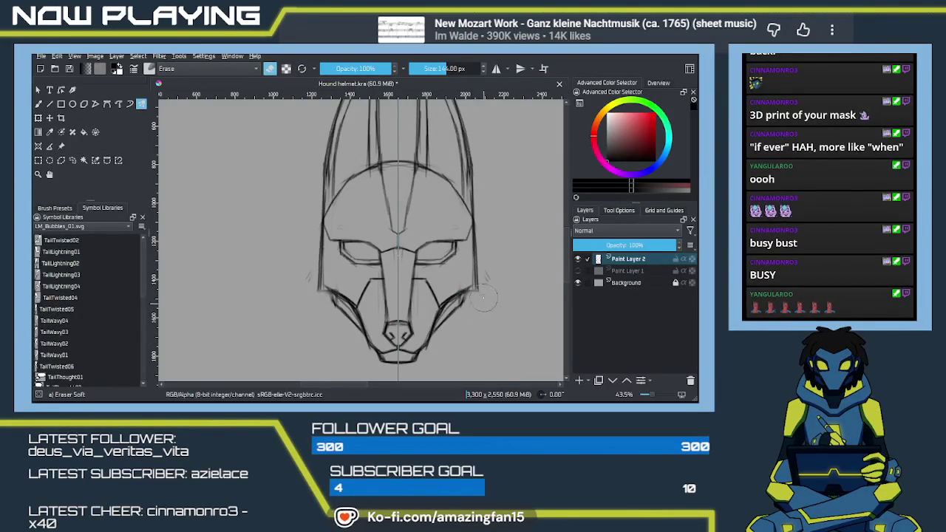
key(e)
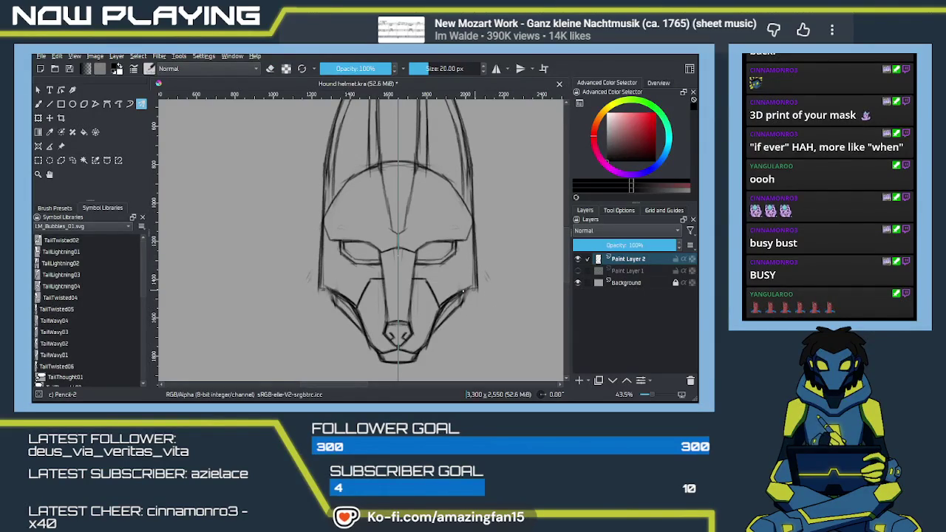
mouse_move(410, 300)
mouse_down()
mouse_move(453, 318)
mouse_move(444, 323)
mouse_up()
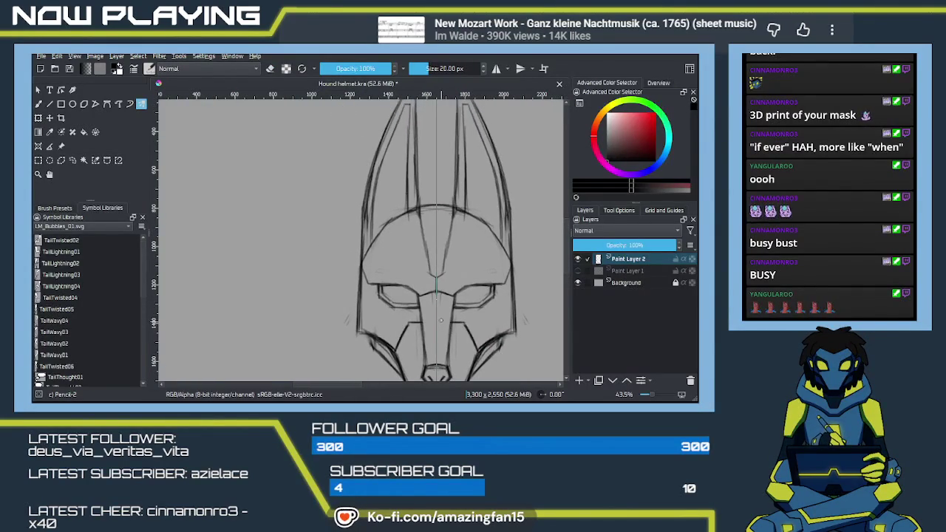
Step: Zoom out to about 20% and pan so the helmet sketch sits beside the reference images
scroll(439, 309, down, 3)
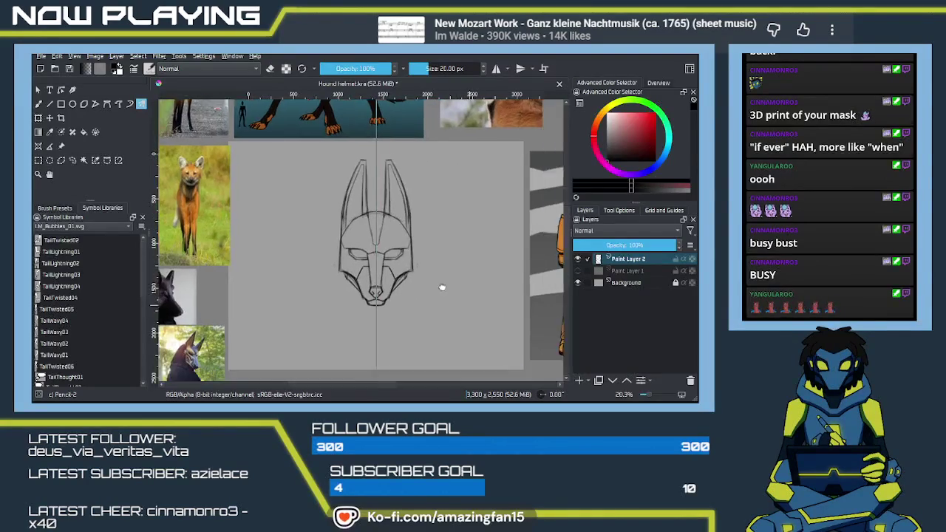
drag(373, 306, 379, 317)
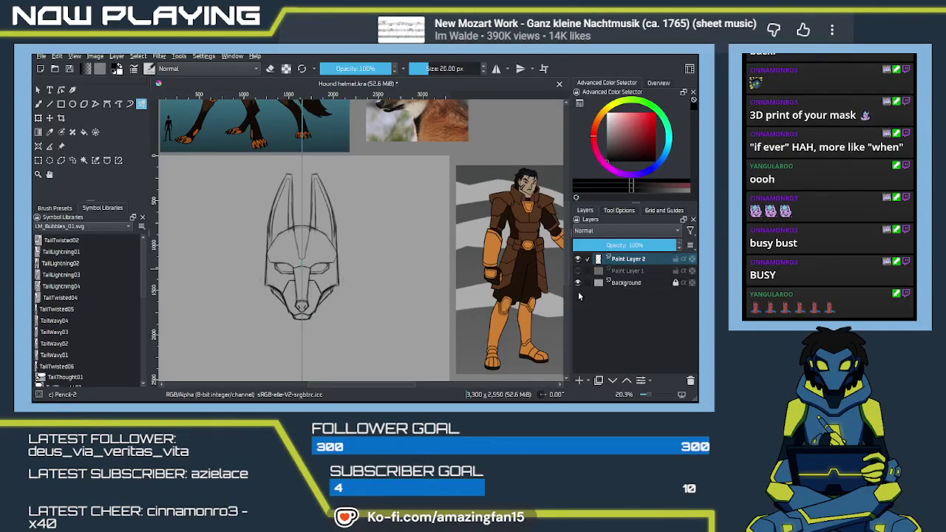
Step: Unhide Paint Layer 1's faint shoulder sketch, then recentre and zoom in on the helmet
click(578, 272)
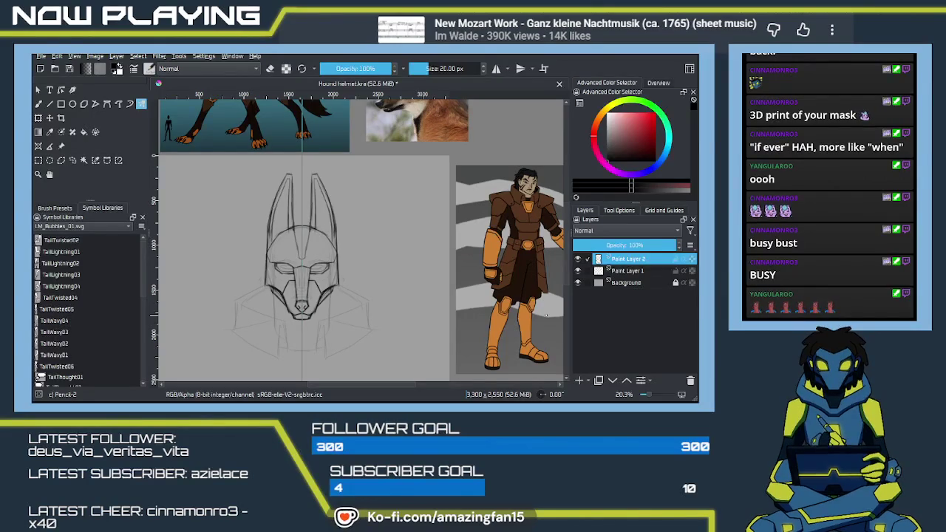
mouse_move(340, 299)
mouse_down()
mouse_move(398, 247)
mouse_move(339, 289)
mouse_move(350, 313)
mouse_up()
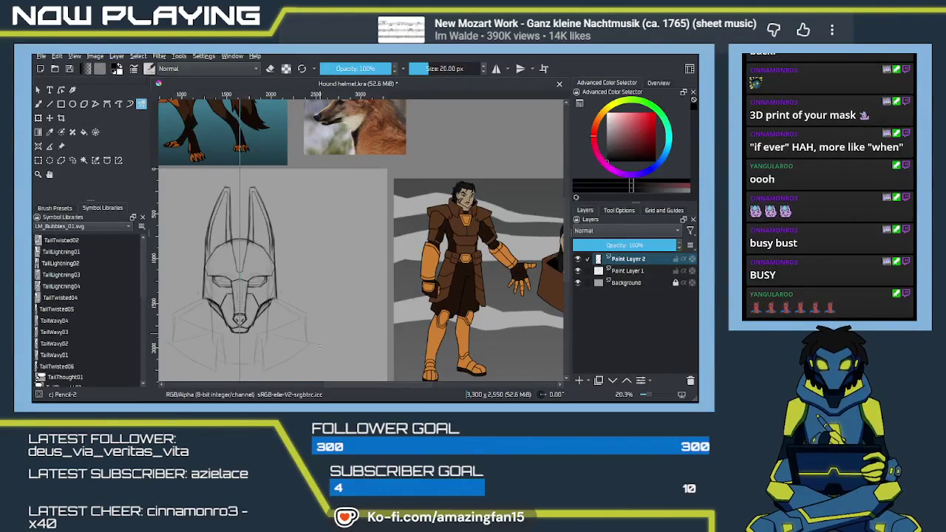
mouse_move(297, 257)
mouse_down()
mouse_move(363, 283)
mouse_move(363, 299)
mouse_up()
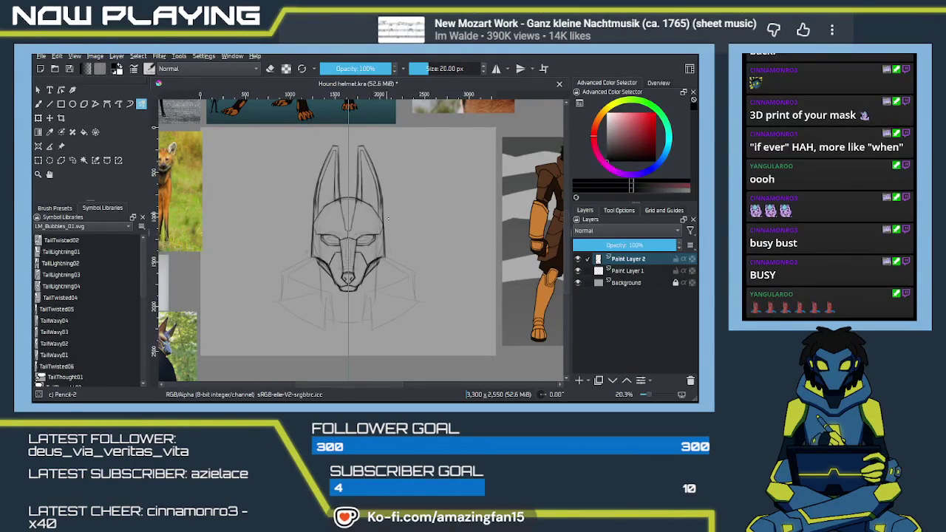
key(plus)
key(plus)
key(plus)
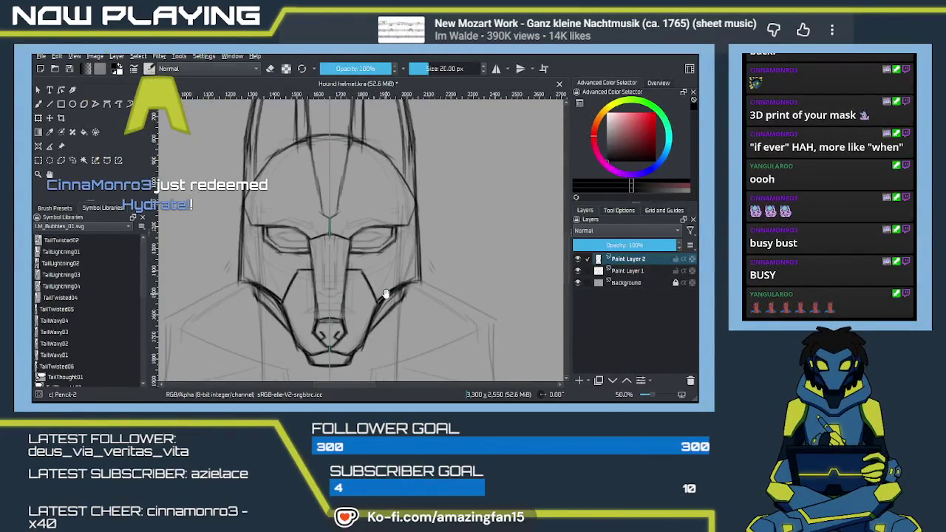
mouse_move(390, 316)
mouse_down()
mouse_move(413, 306)
mouse_move(390, 333)
mouse_up()
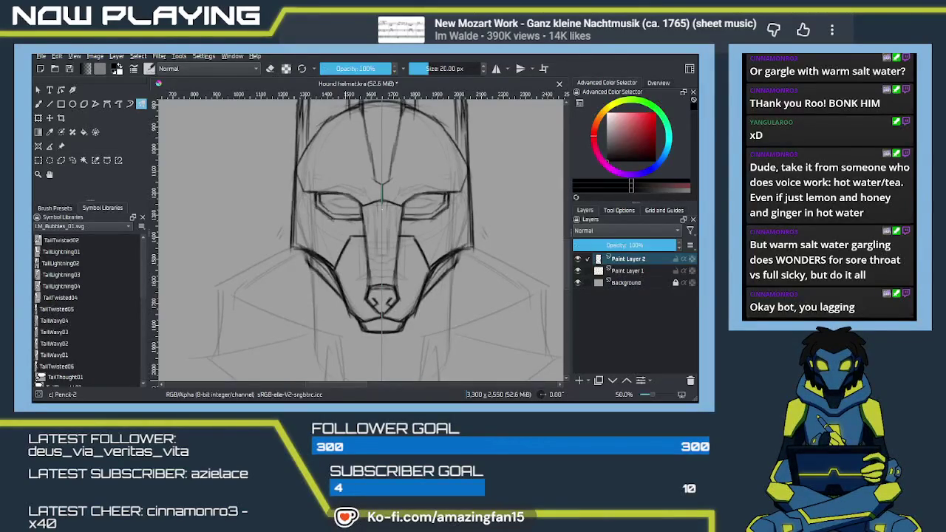
mouse_move(390, 217)
mouse_down()
mouse_move(367, 308)
mouse_move(430, 330)
mouse_move(406, 294)
mouse_move(432, 292)
mouse_move(415, 292)
mouse_up()
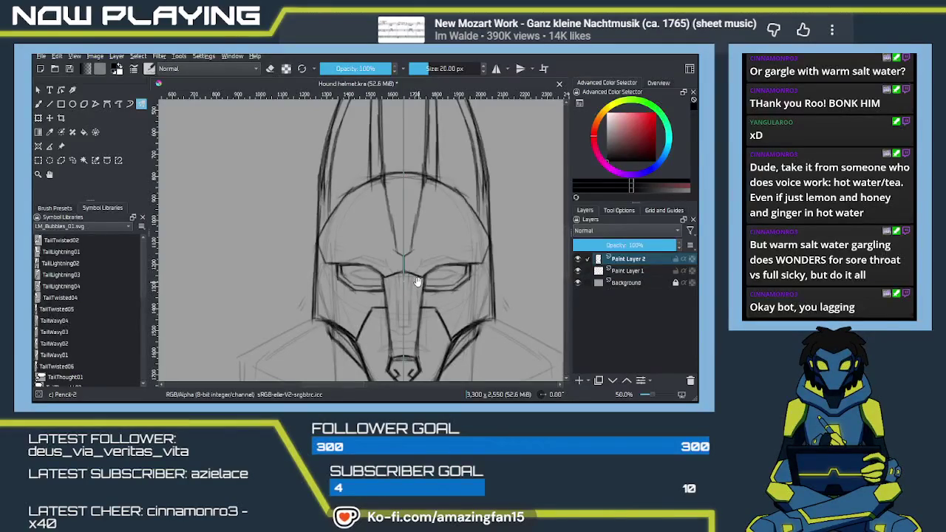
Step: Draw a V stroke on the helmet's brow that converges on the centre guideline
drag(415, 280, 424, 318)
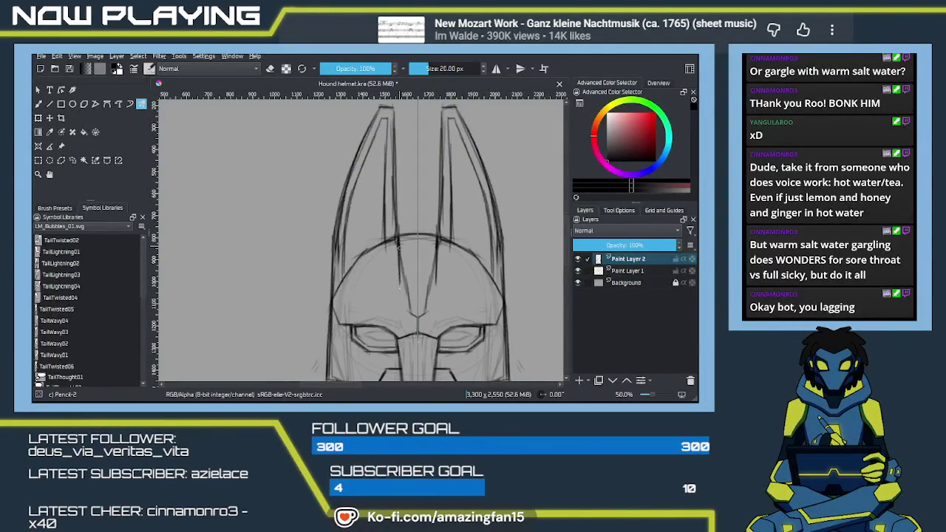
drag(402, 288, 417, 300)
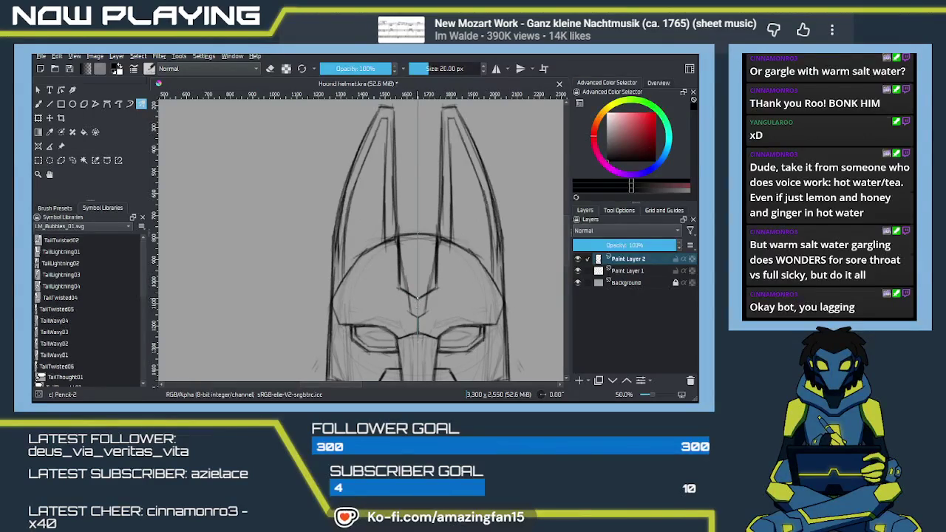
scroll(420, 310, down, 3)
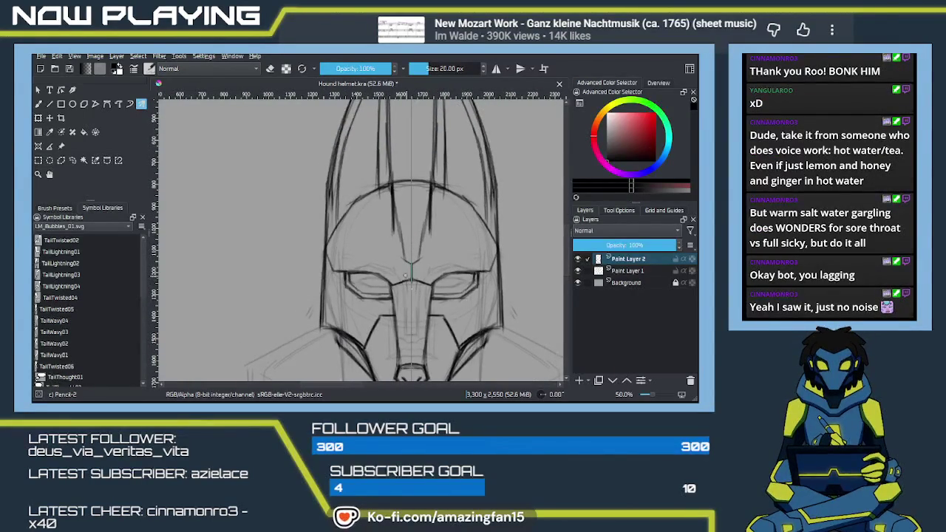
Step: Erase the stray mark above the helmet's brow and return to the pencil
key(e)
drag(408, 260, 411, 247)
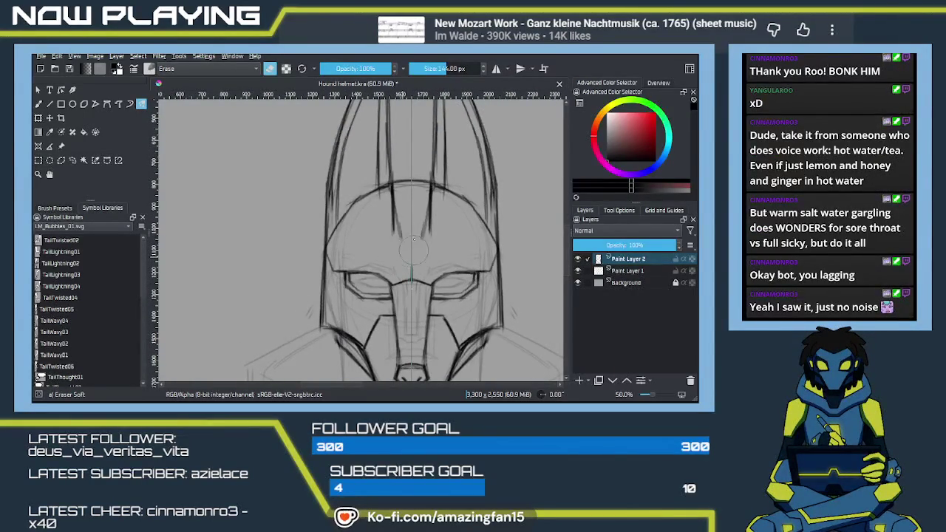
key(e)
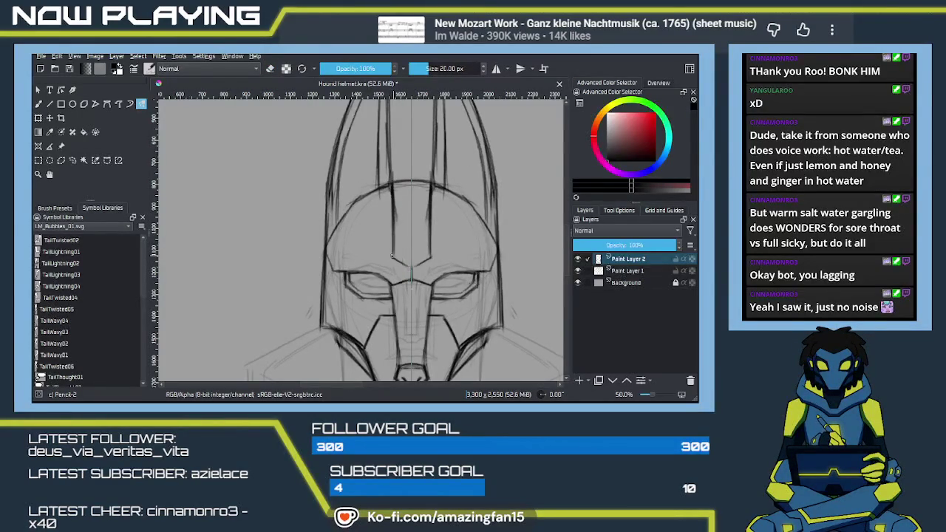
Step: Rotate and pan to compare the helmet with the armoured character reference, then return
mouse_move(411, 262)
mouse_down()
mouse_move(431, 293)
mouse_move(421, 277)
mouse_up()
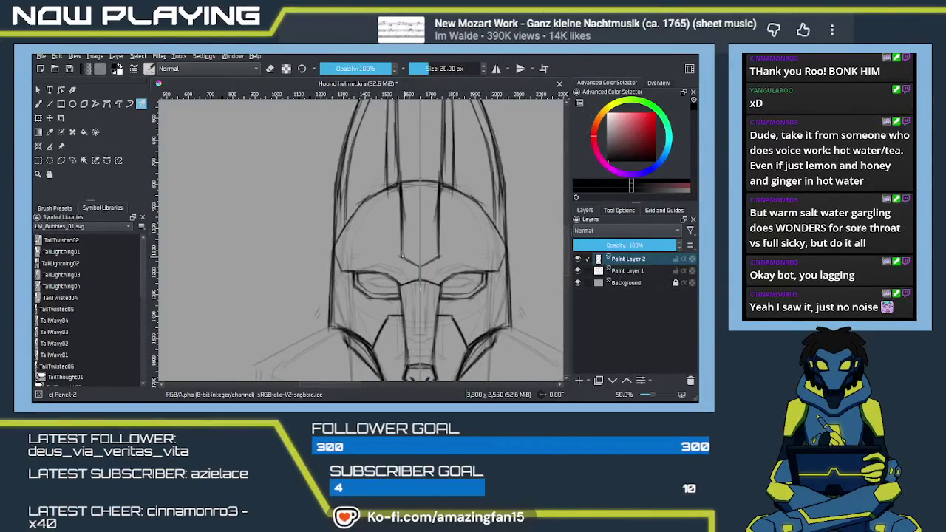
mouse_move(410, 261)
mouse_down()
mouse_move(422, 243)
mouse_move(417, 301)
mouse_move(433, 276)
mouse_move(401, 344)
mouse_move(431, 274)
mouse_up()
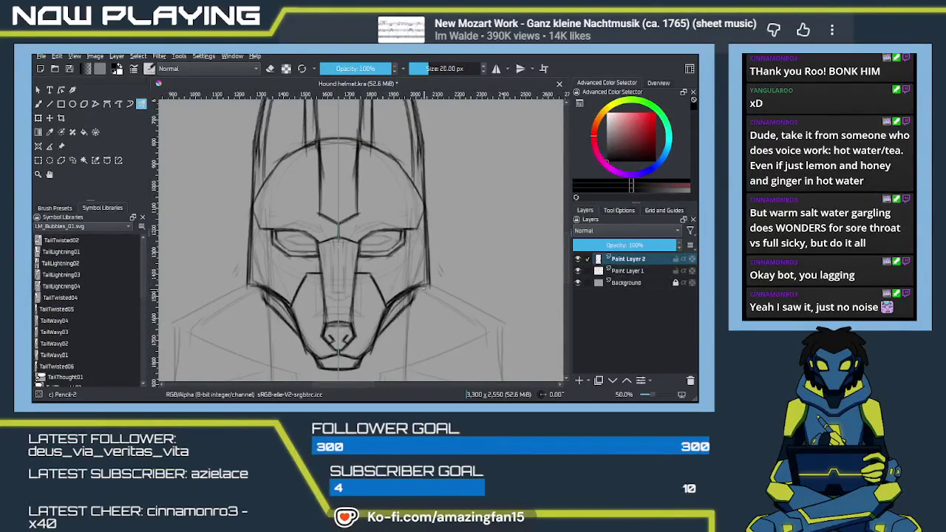
mouse_move(426, 279)
mouse_down()
mouse_move(318, 268)
mouse_move(210, 292)
mouse_up()
mouse_move(325, 295)
mouse_down()
mouse_move(336, 306)
mouse_move(225, 303)
mouse_move(476, 265)
mouse_move(441, 222)
mouse_move(414, 244)
mouse_move(398, 296)
mouse_up()
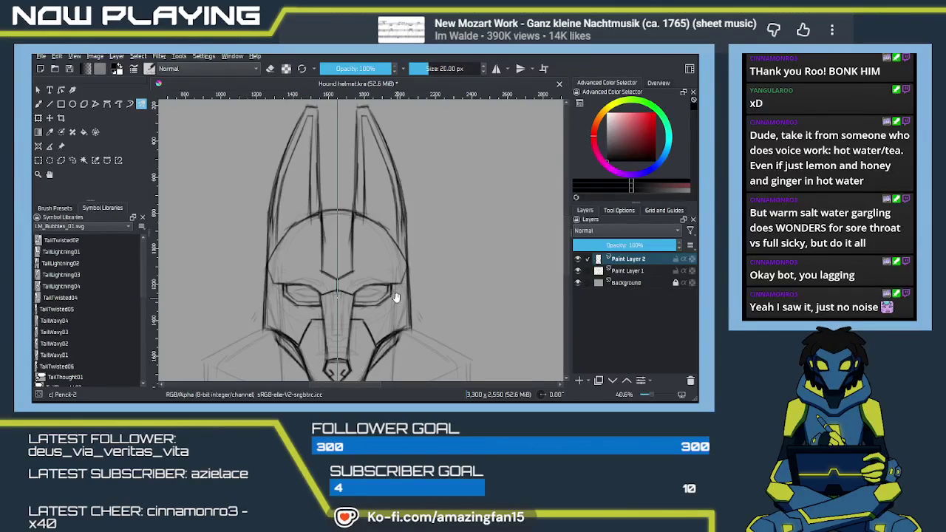
drag(397, 297, 390, 278)
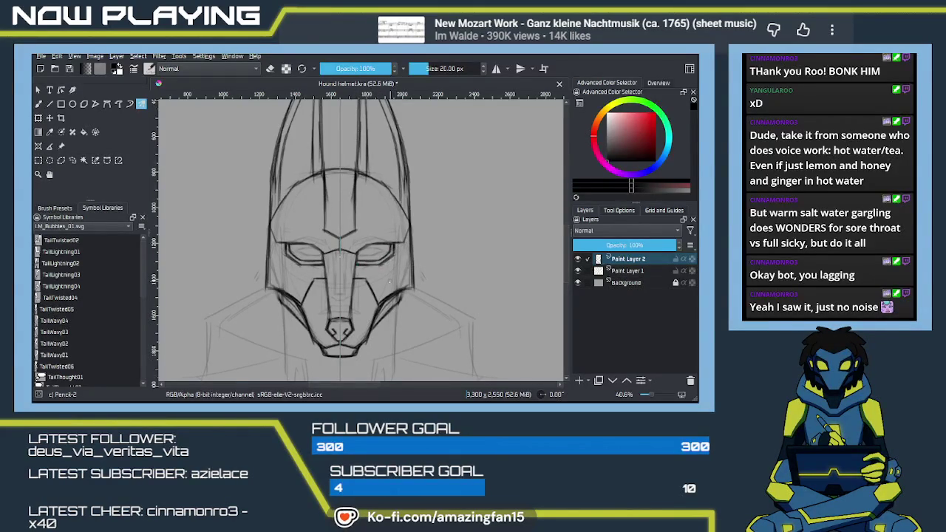
drag(404, 290, 406, 273)
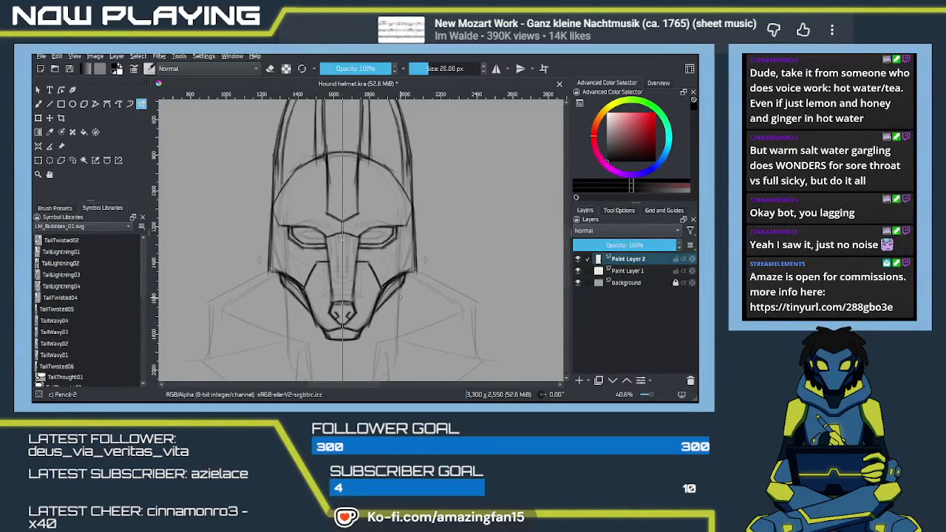
Step: Zoom in and frame the helmet's head and forehead plate
scroll(464, 280, right, 10)
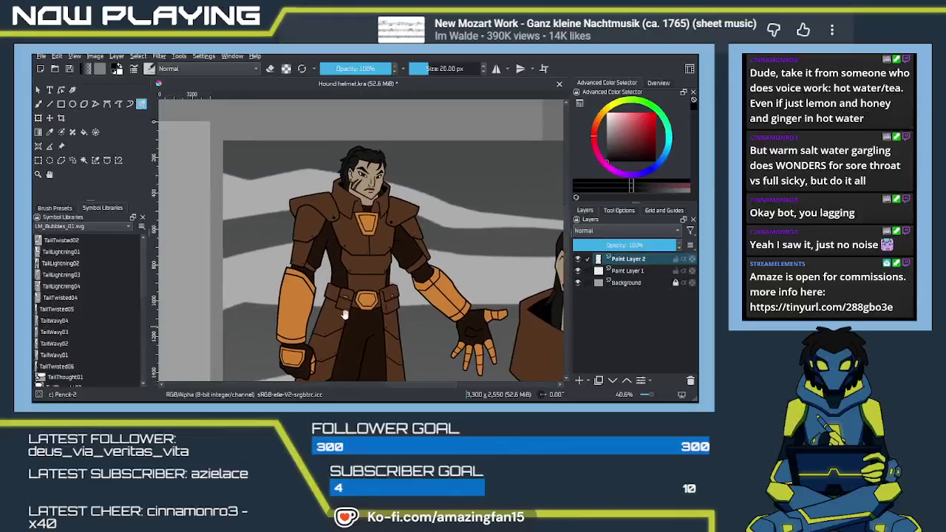
scroll(337, 302, up, 1)
scroll(347, 302, up, 1)
scroll(360, 303, up, 1)
scroll(360, 303, up, 2)
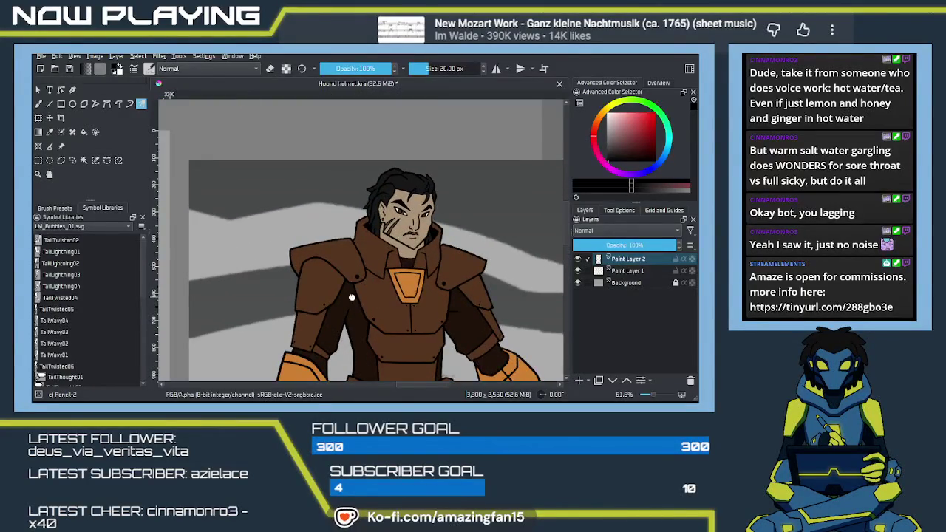
drag(202, 203, 405, 265)
scroll(405, 264, left, 5)
scroll(384, 236, left, 5)
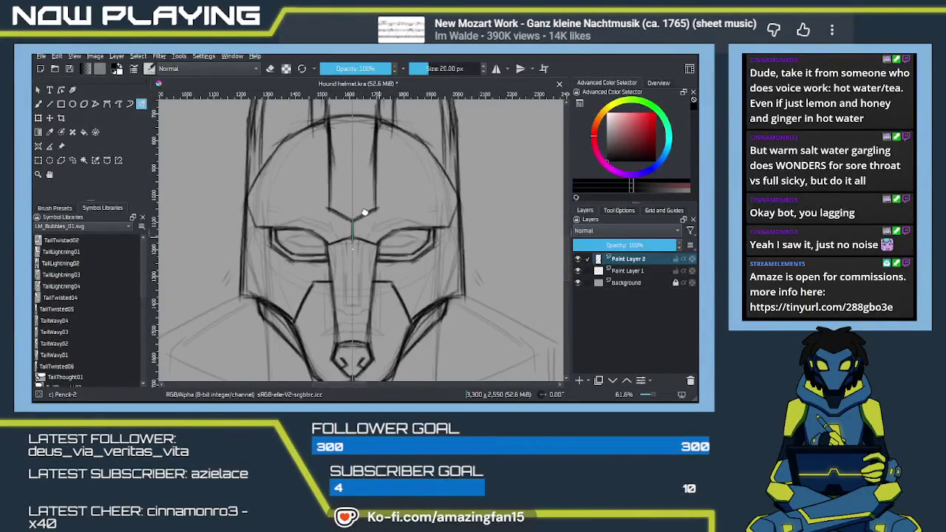
scroll(364, 212, up, 3)
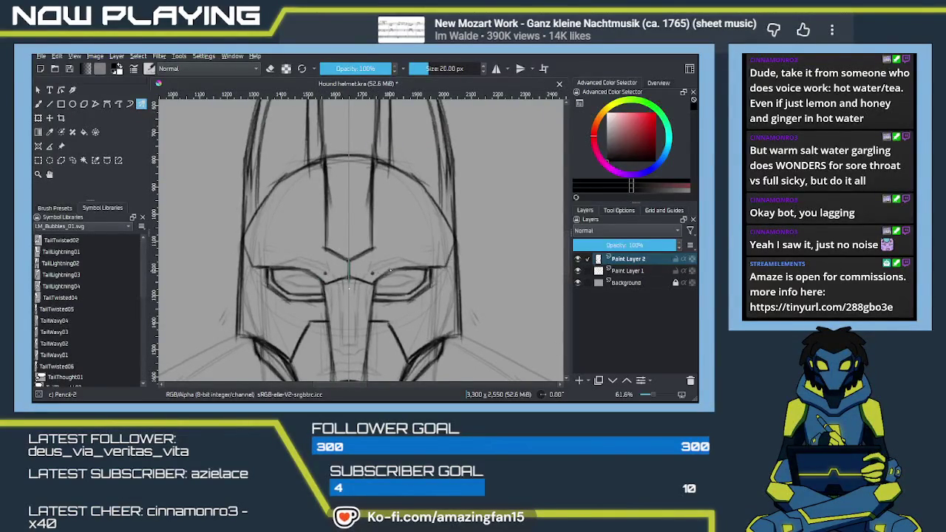
Step: Place mirrored rivet dots along the angled forehead panel lines
drag(436, 260, 438, 261)
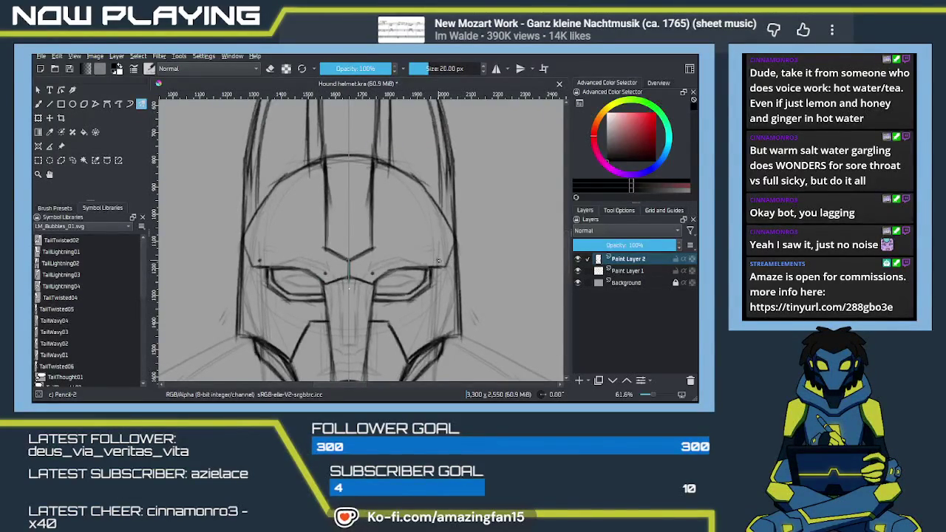
scroll(438, 276, up, 3)
scroll(413, 276, down, 3)
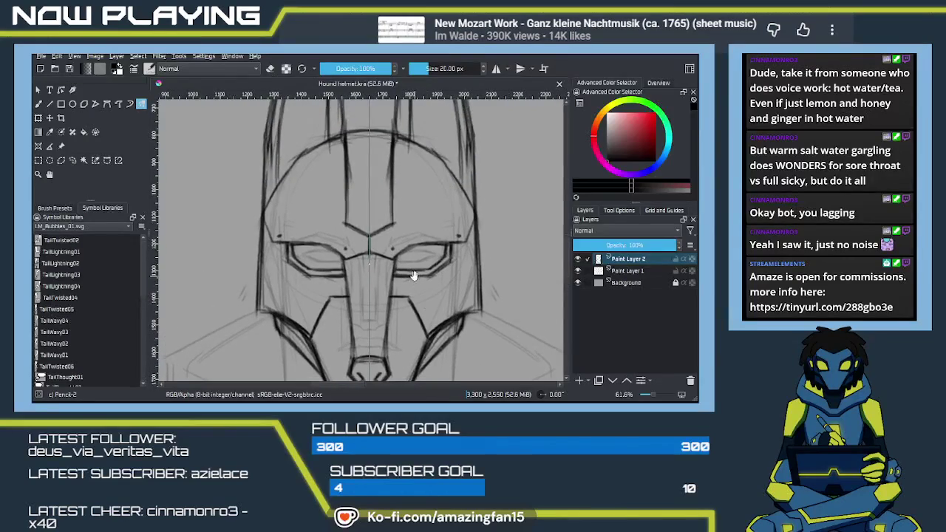
scroll(422, 237, up, 3)
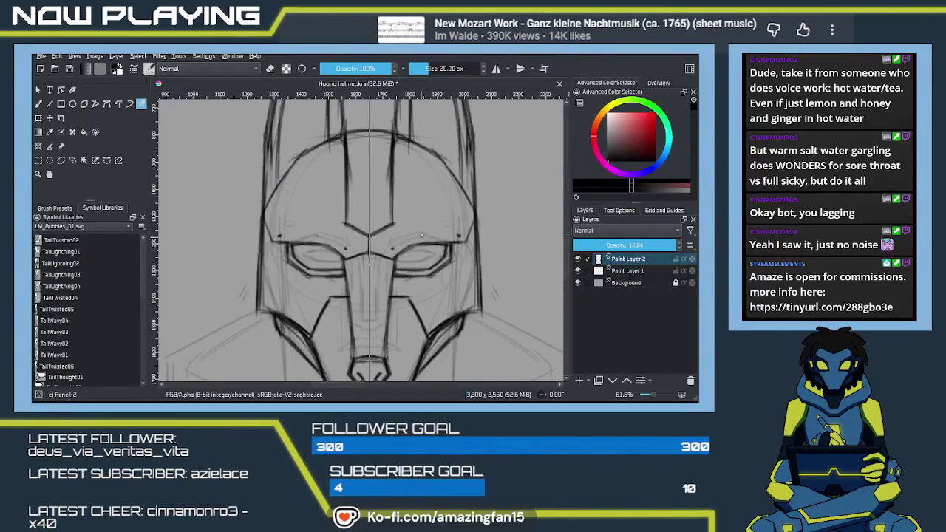
click(314, 234)
scroll(423, 236, down, 3)
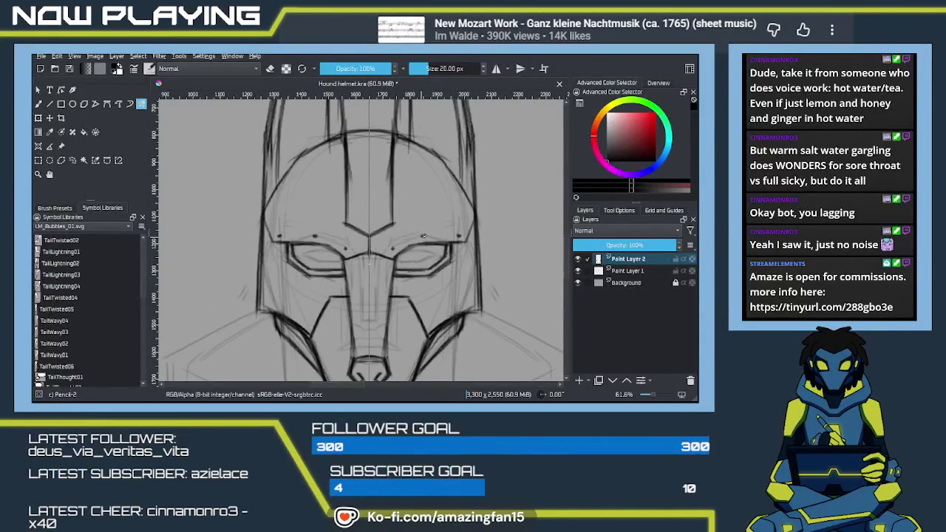
scroll(430, 290, down, 3)
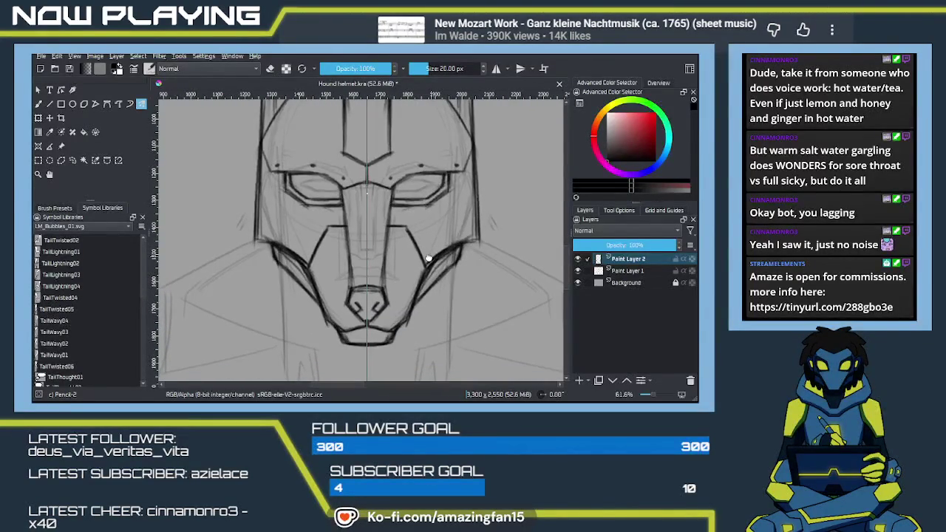
scroll(425, 255, up, 2)
scroll(417, 243, up, 2)
scroll(406, 229, up, 1)
click(402, 209)
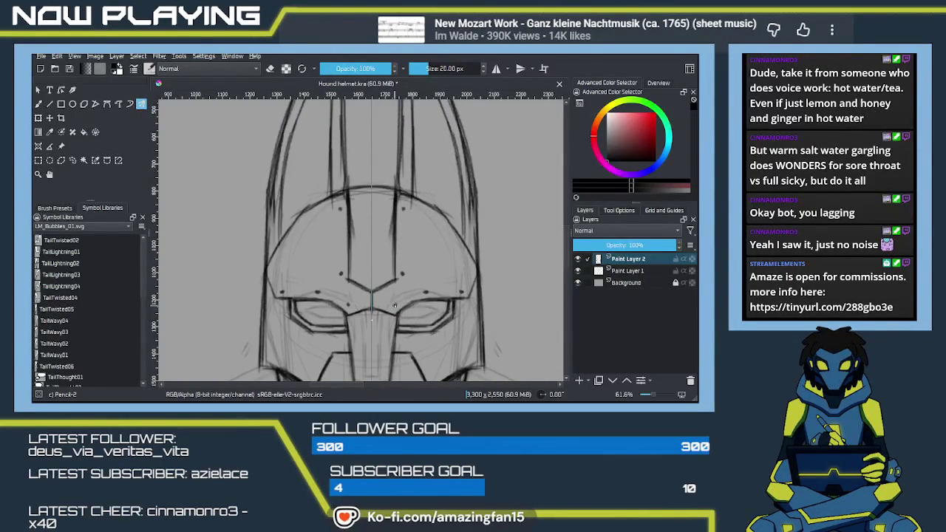
scroll(403, 310, down, 3)
Step: Go over the right cheek seam line below the eye slit with a firmer pencil stroke
mouse_move(414, 260)
mouse_down()
mouse_move(383, 294)
mouse_move(376, 268)
mouse_move(347, 338)
mouse_up()
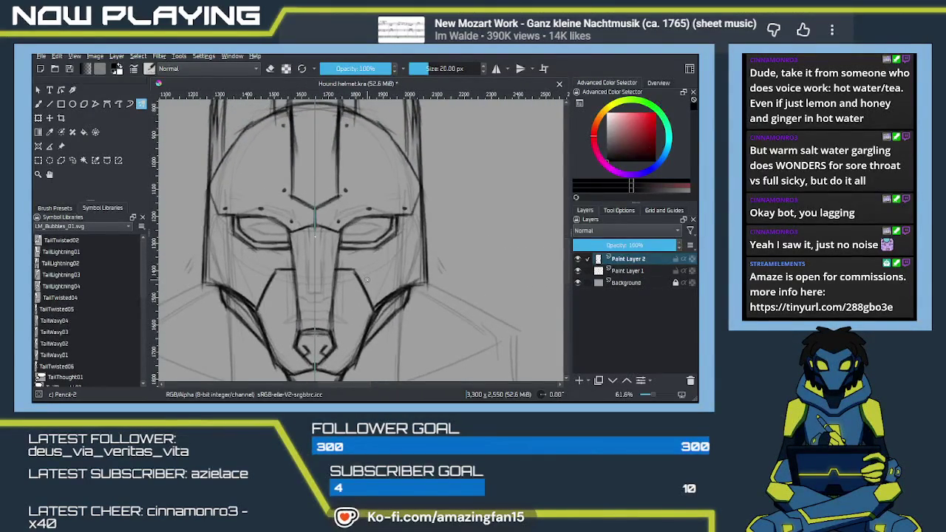
mouse_move(429, 297)
mouse_down()
mouse_move(406, 235)
mouse_move(387, 249)
mouse_up()
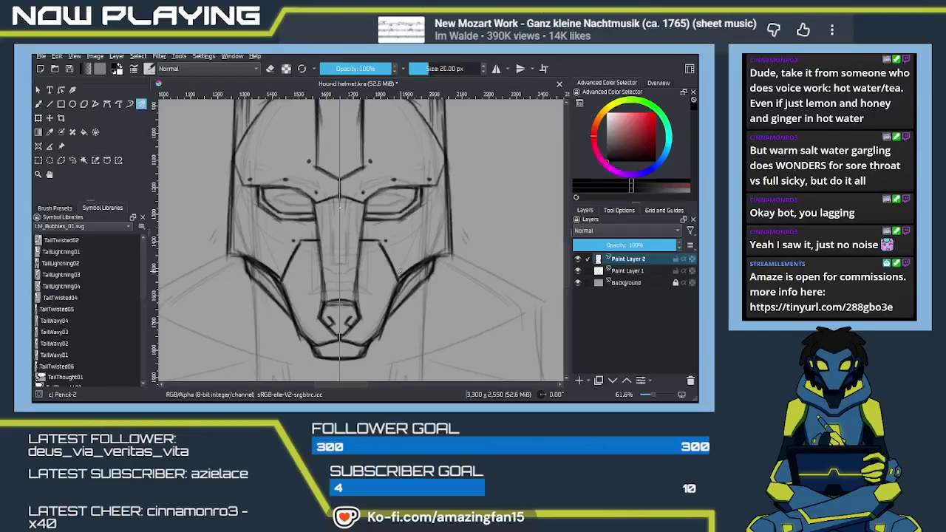
drag(399, 270, 392, 296)
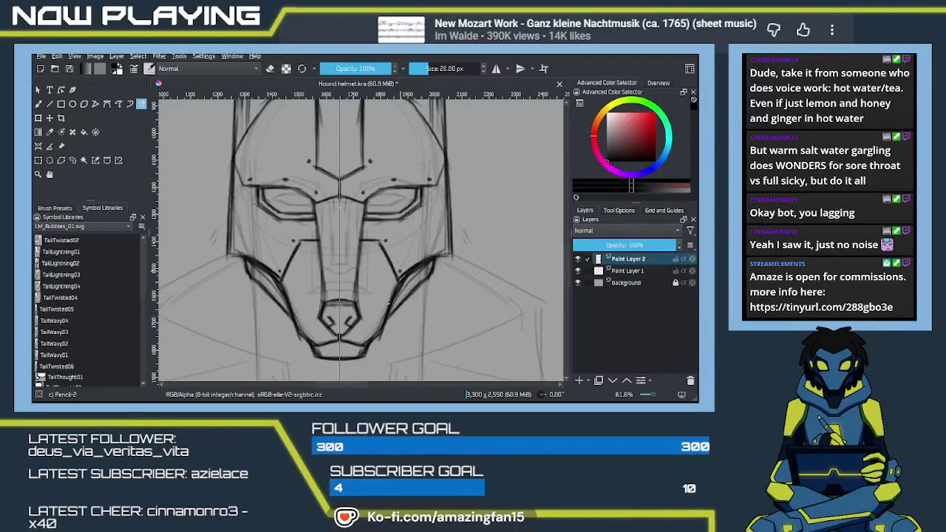
scroll(353, 334, down, 4)
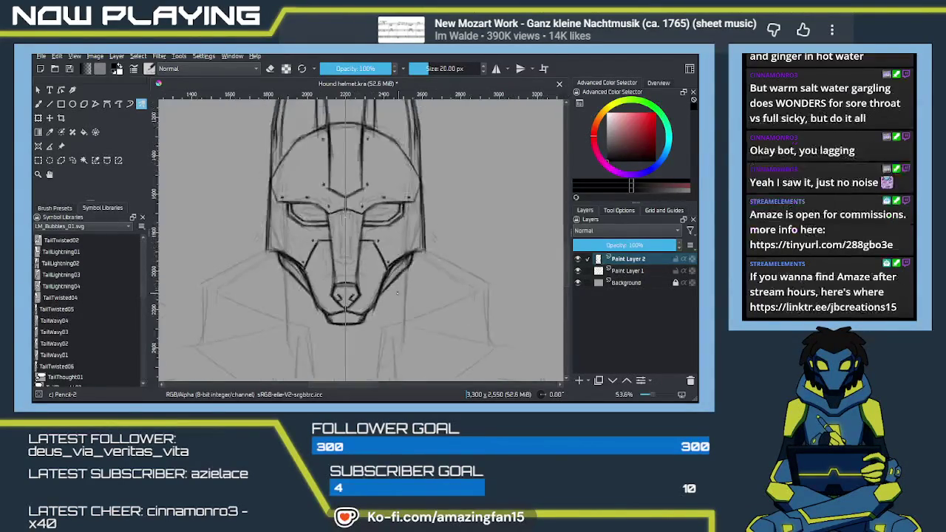
drag(405, 281, 464, 279)
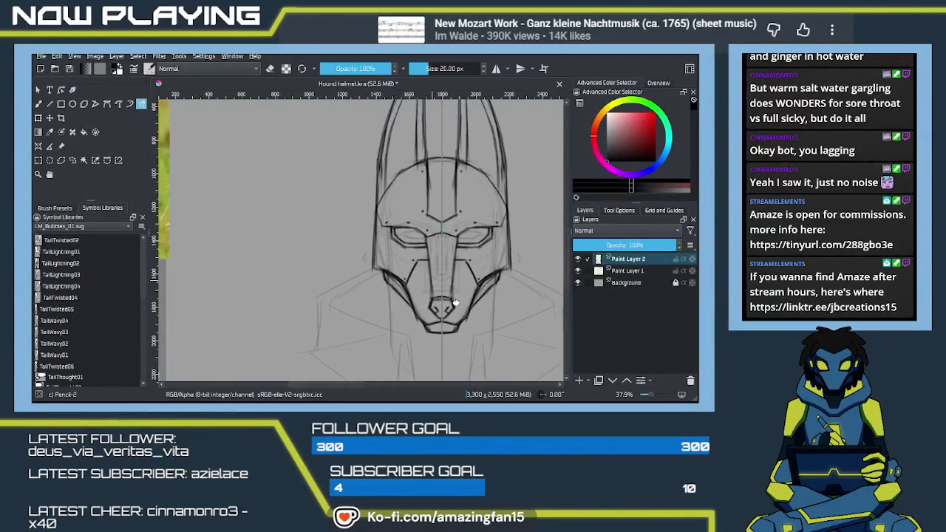
click(579, 272)
click(577, 272)
scroll(480, 284, down, 3)
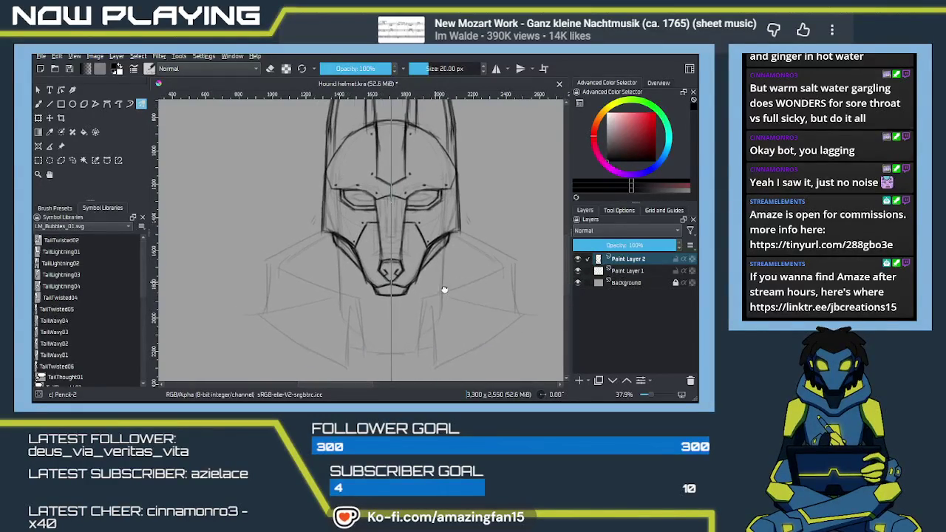
scroll(414, 291, up, 3)
scroll(414, 292, down, 2)
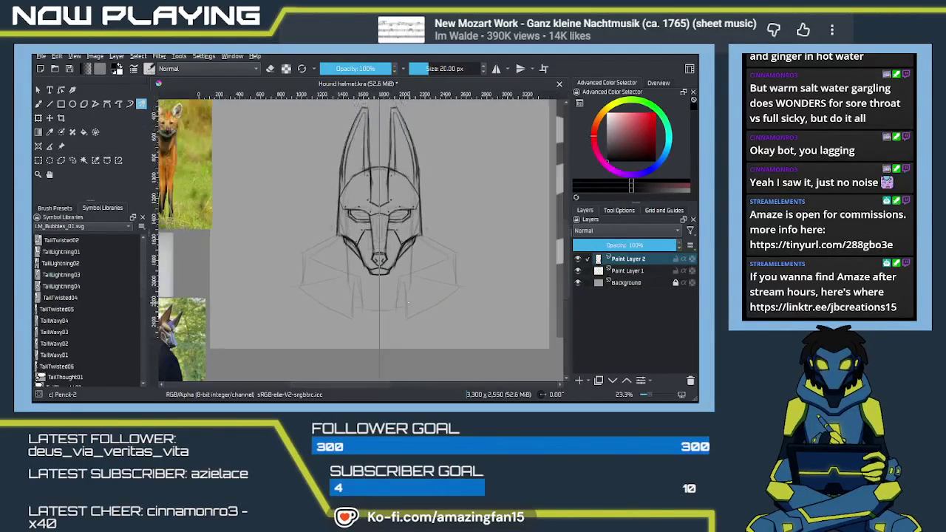
scroll(412, 269, down, 1)
scroll(413, 274, up, 3)
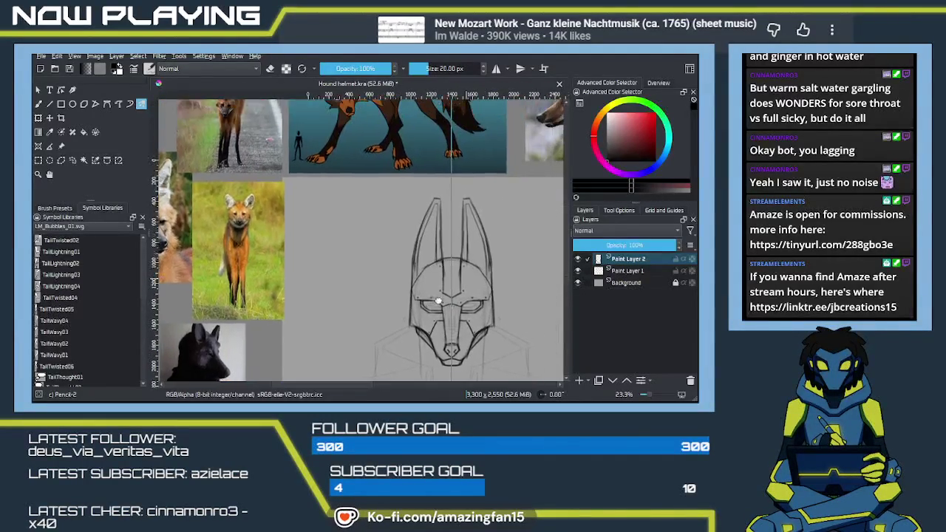
scroll(422, 291, down, 2)
scroll(444, 284, up, 4)
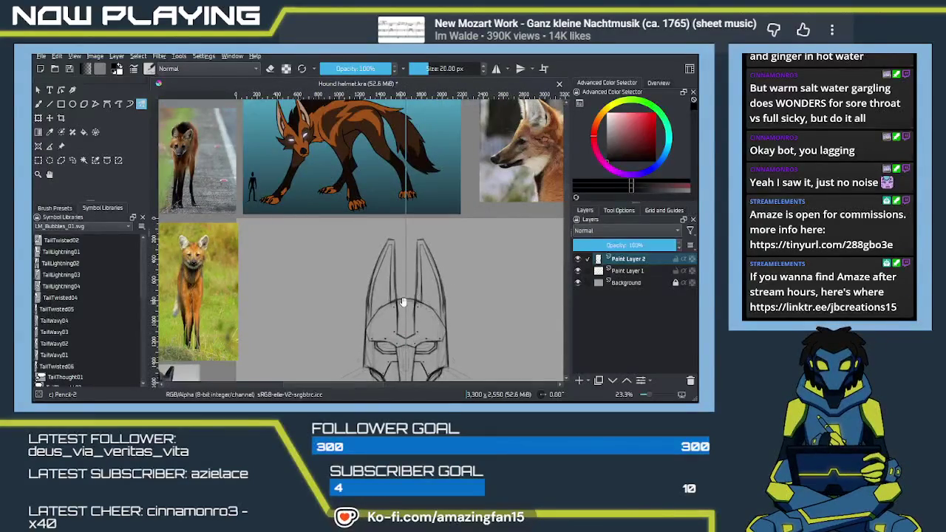
drag(466, 309, 461, 285)
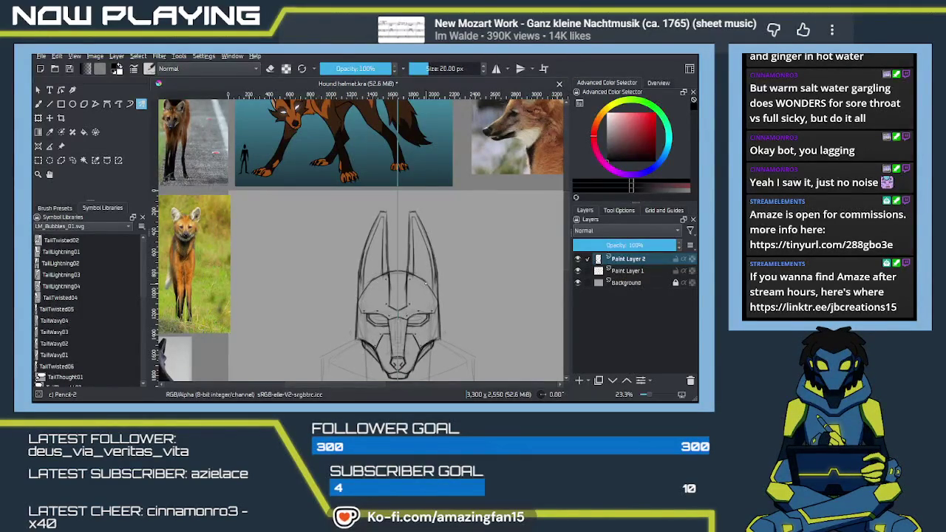
scroll(443, 281, down, 3)
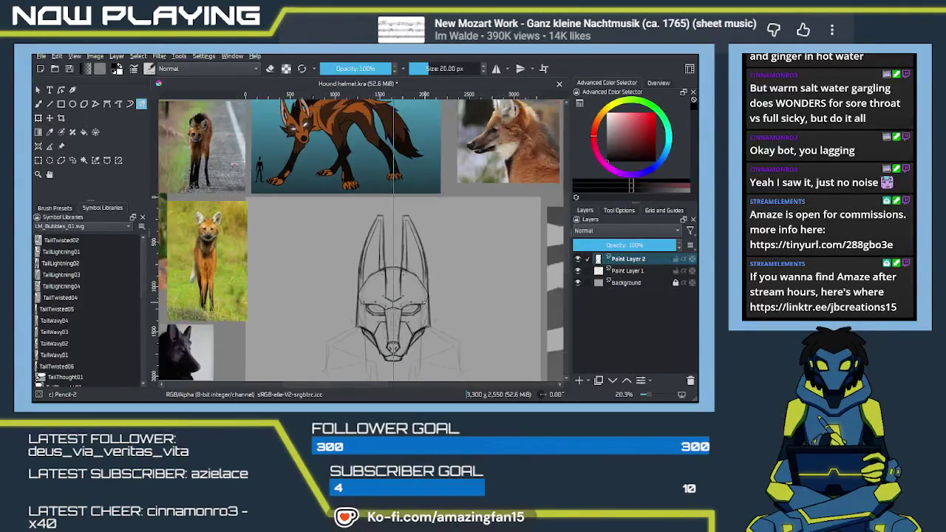
drag(461, 278, 427, 299)
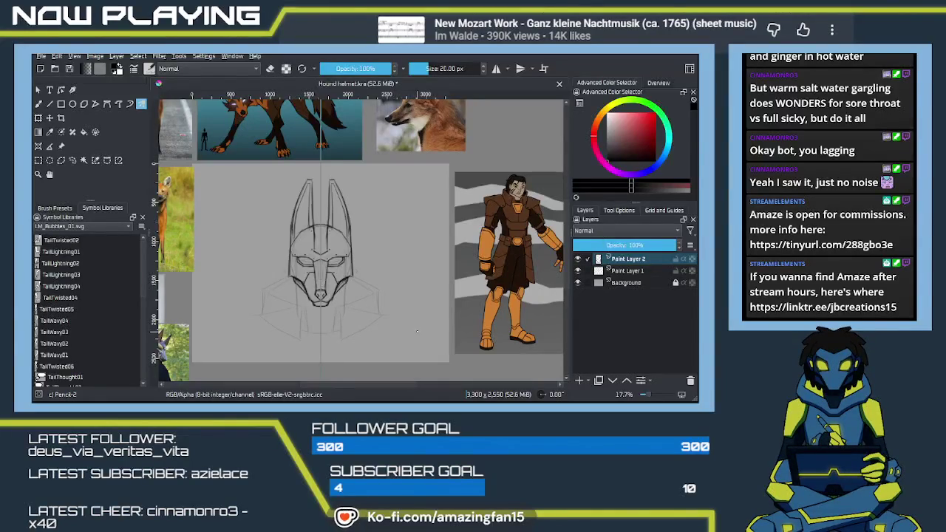
Step: Group Paint Layer 1 and 2 at 100% opacity into a group named 'Front'
click(633, 260)
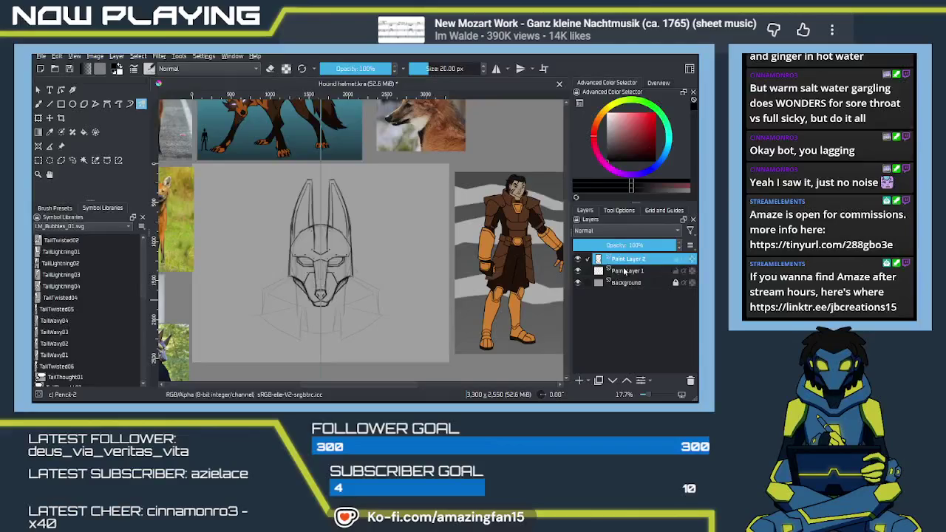
ctrl+click(626, 271)
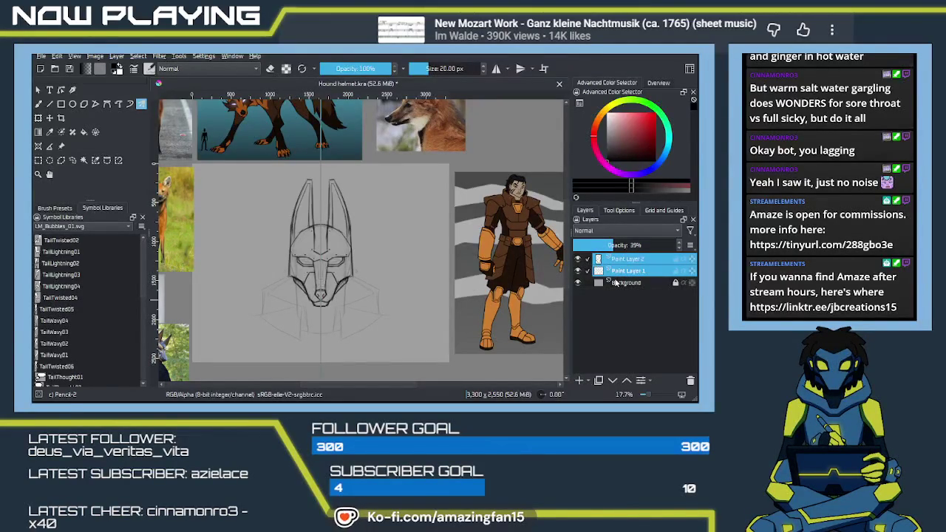
click(618, 262)
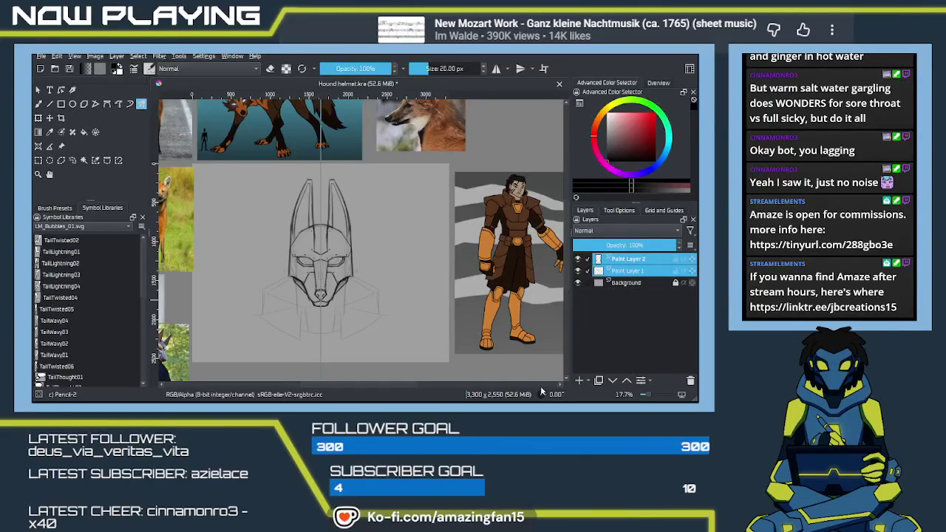
key(ctrl+g)
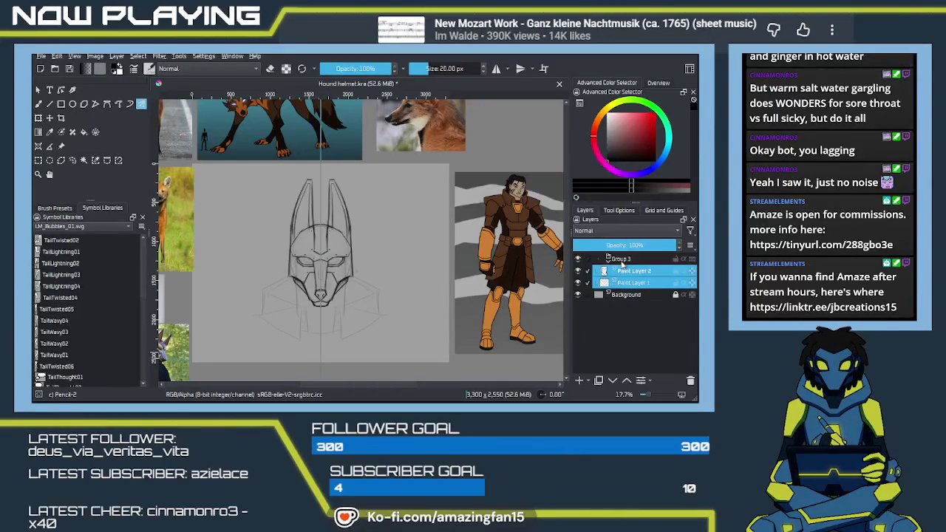
double_click(621, 259)
text(front)
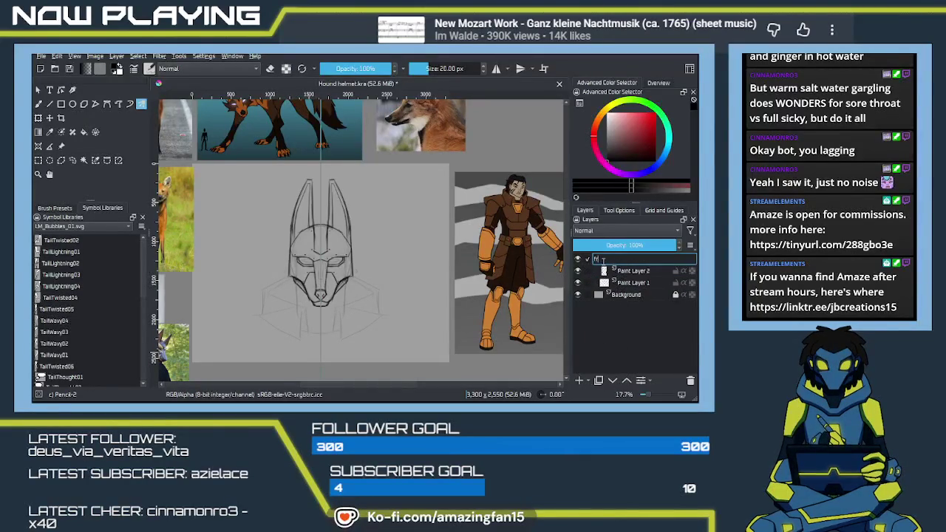
key(Return)
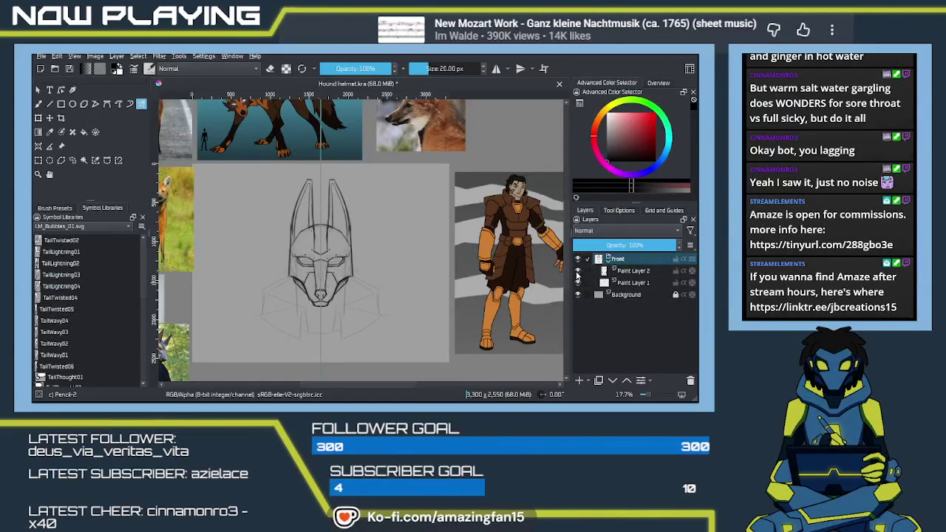
Step: Hide the helmet lines, collapse 'Front', and add Paint Layer 3 above it
click(577, 271)
click(608, 261)
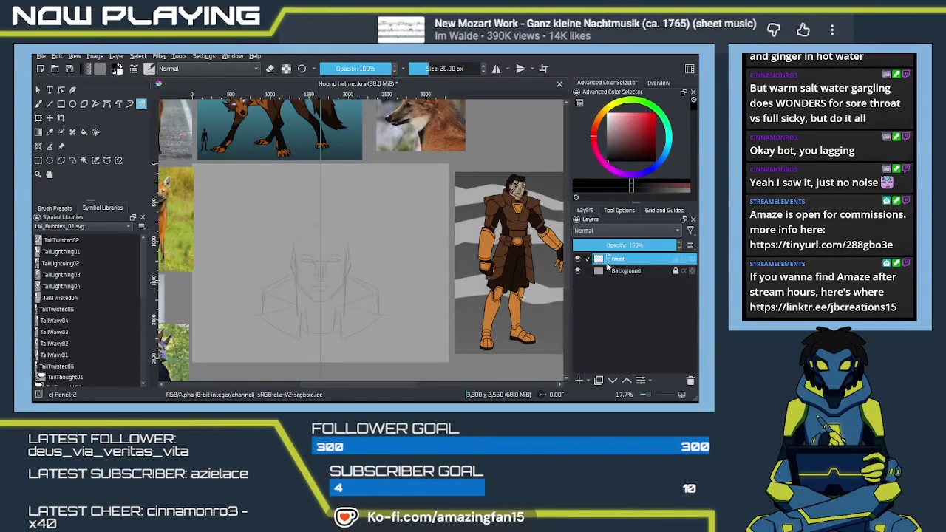
click(580, 378)
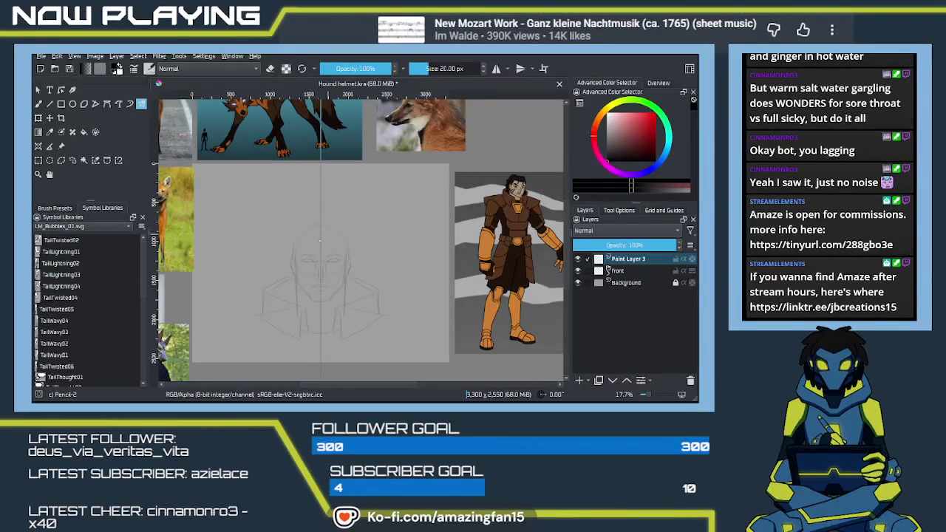
scroll(301, 282, up, 2)
scroll(296, 288, up, 2)
scroll(296, 288, up, 2)
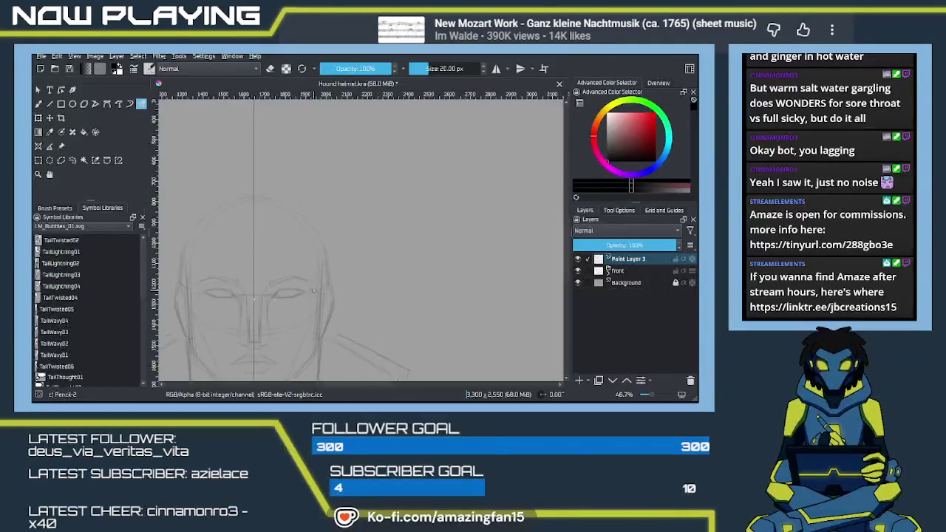
Step: Rough in the head's top outline, a lower-face line and the eye line freehand
scroll(388, 281, up, 2)
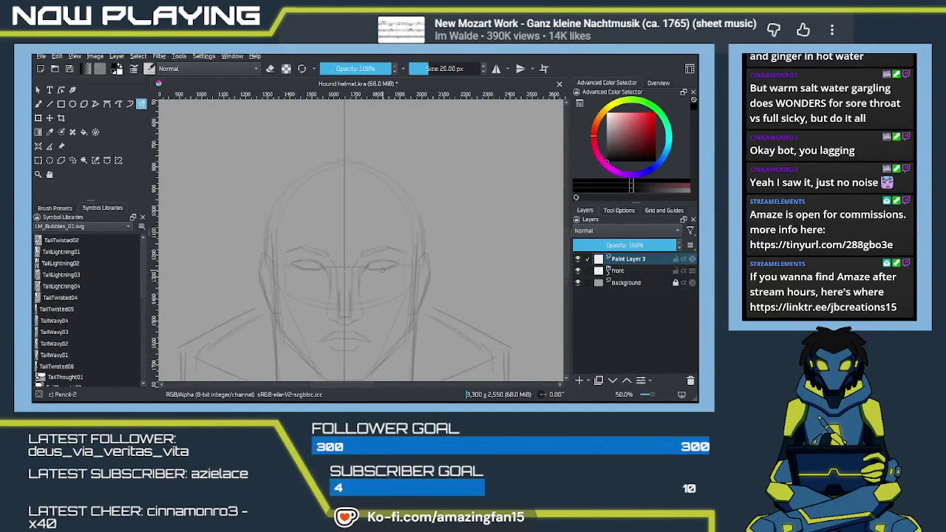
key(b)
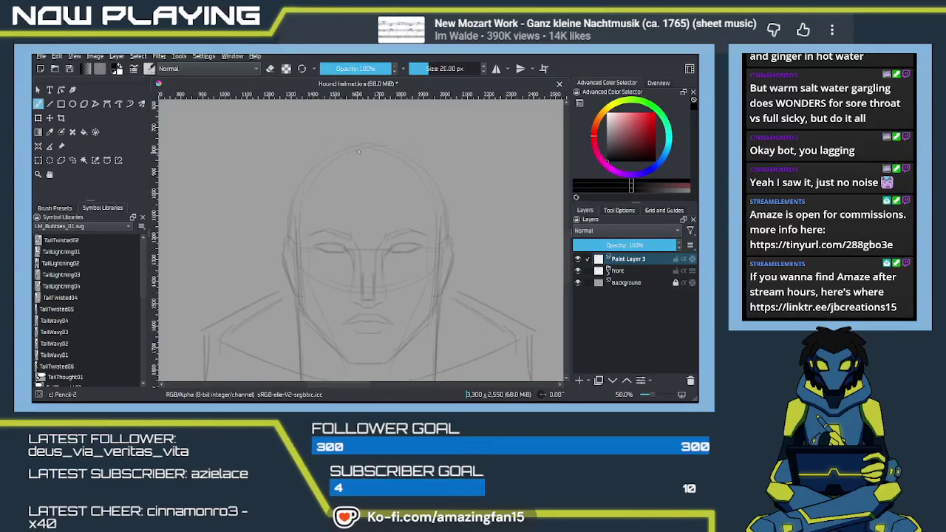
drag(407, 151, 321, 158)
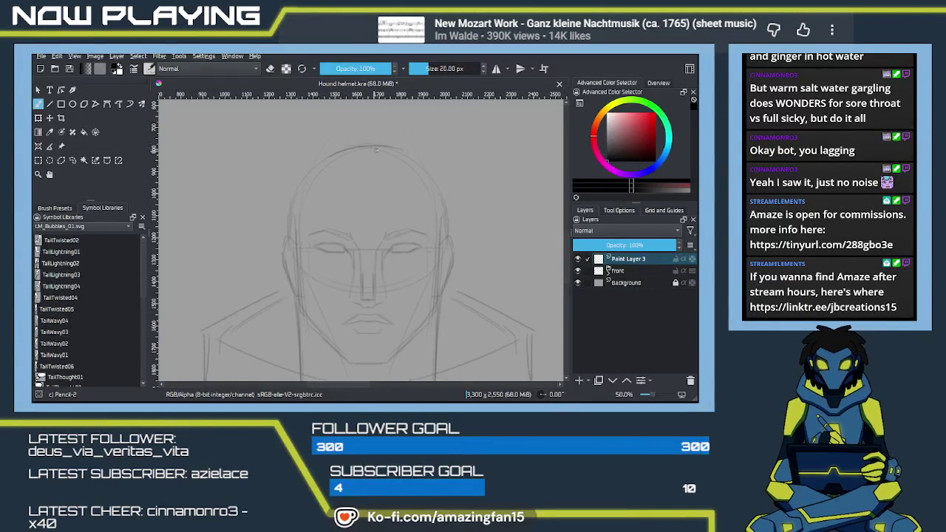
mouse_move(398, 148)
mouse_down()
mouse_move(323, 158)
mouse_move(283, 262)
mouse_up()
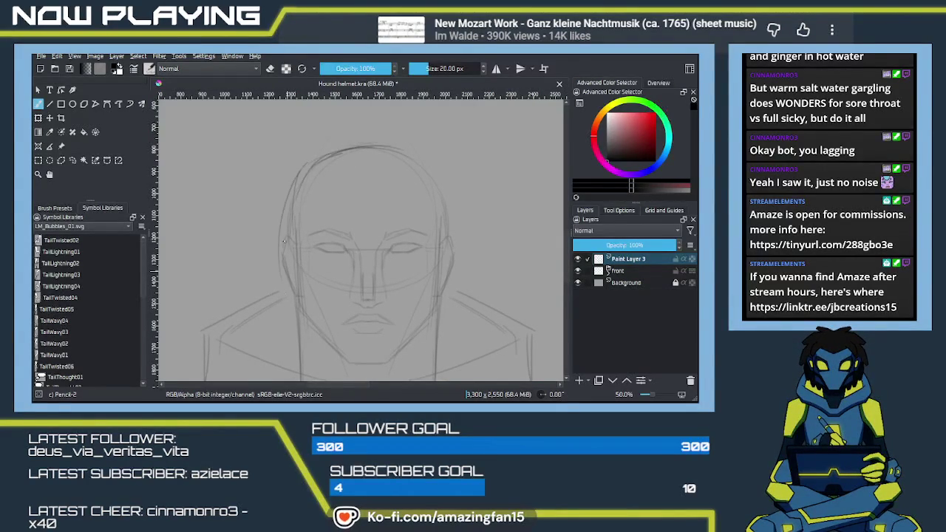
drag(360, 146, 439, 169)
drag(317, 277, 381, 281)
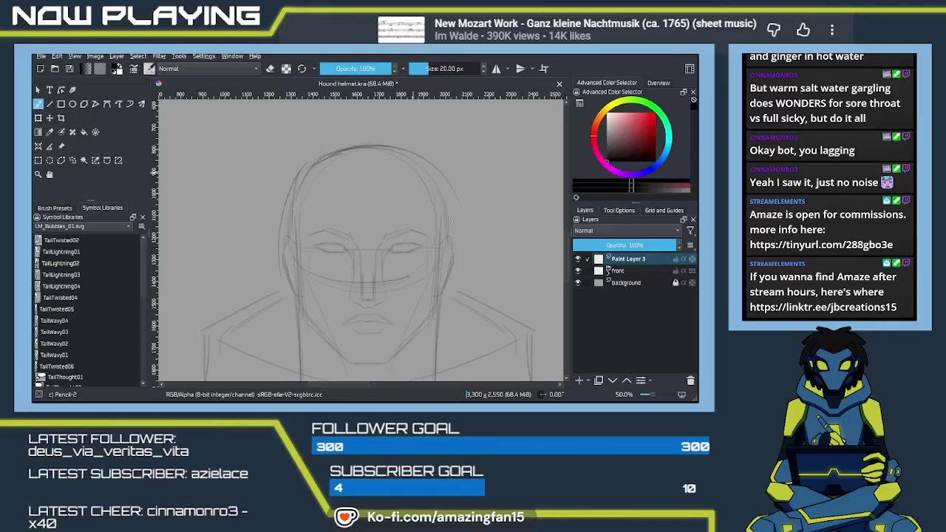
drag(270, 249, 398, 250)
Step: Darken the nose line and the left face contour down to the jaw
scroll(367, 238, down, 2)
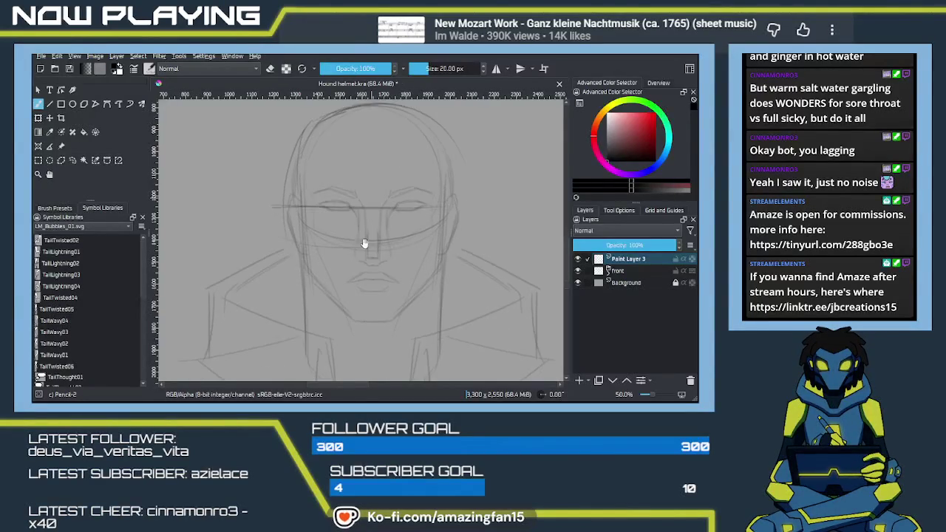
drag(377, 211, 376, 275)
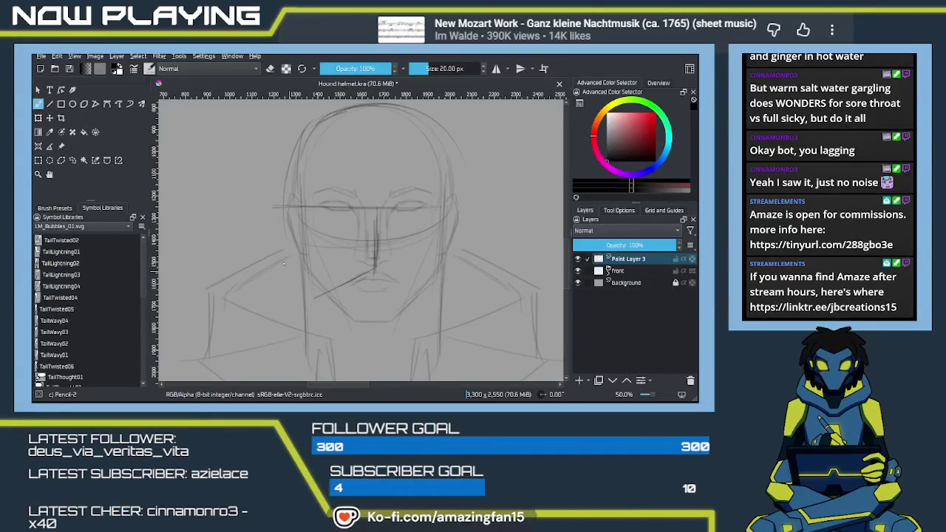
drag(291, 179, 287, 296)
drag(288, 260, 288, 315)
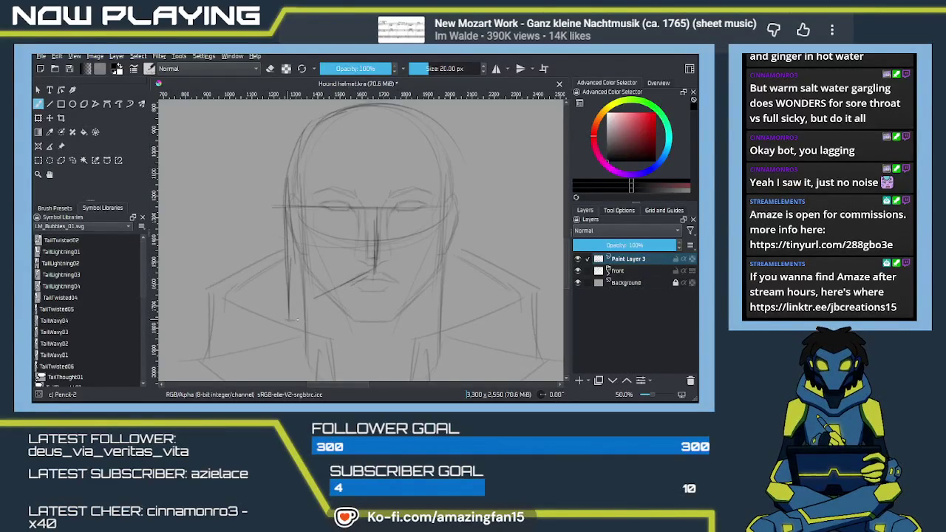
mouse_move(288, 313)
mouse_down()
mouse_move(298, 318)
mouse_move(363, 281)
mouse_move(357, 288)
mouse_up()
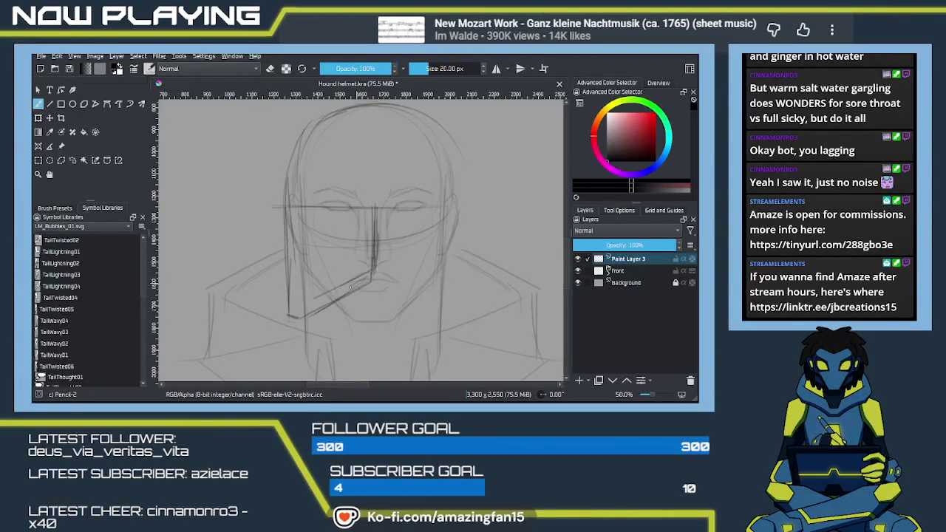
Step: Erase the rough nose and jaw lines and redraw the nose line darker
key(e)
drag(347, 277, 325, 292)
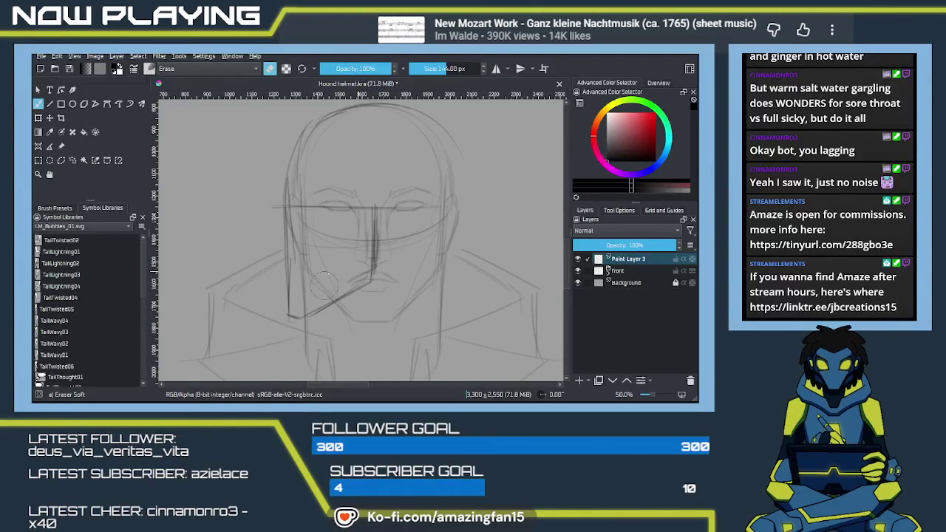
drag(369, 196, 364, 277)
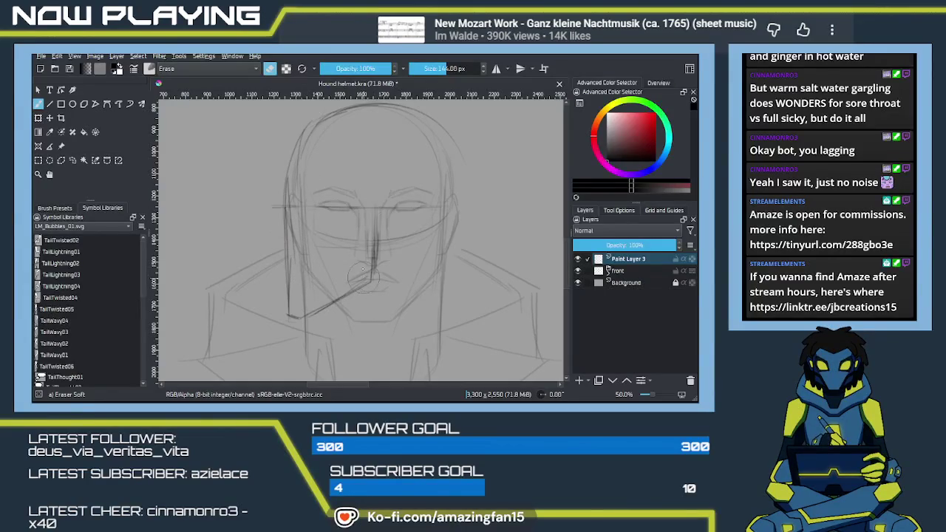
key(e)
drag(374, 205, 370, 273)
Step: Add the nose underside, an eyebrow arc and the brow-to-nose profile edge
drag(285, 196, 284, 264)
drag(376, 221, 375, 240)
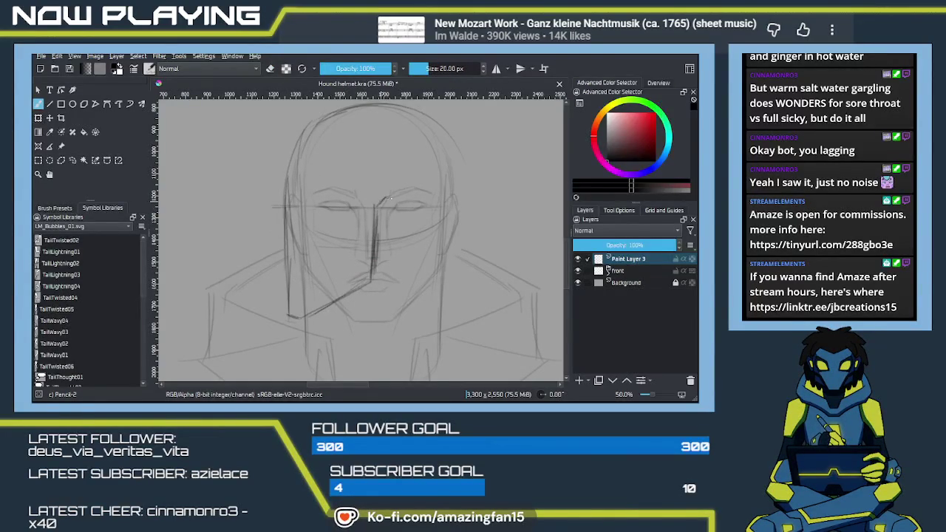
drag(406, 227, 382, 255)
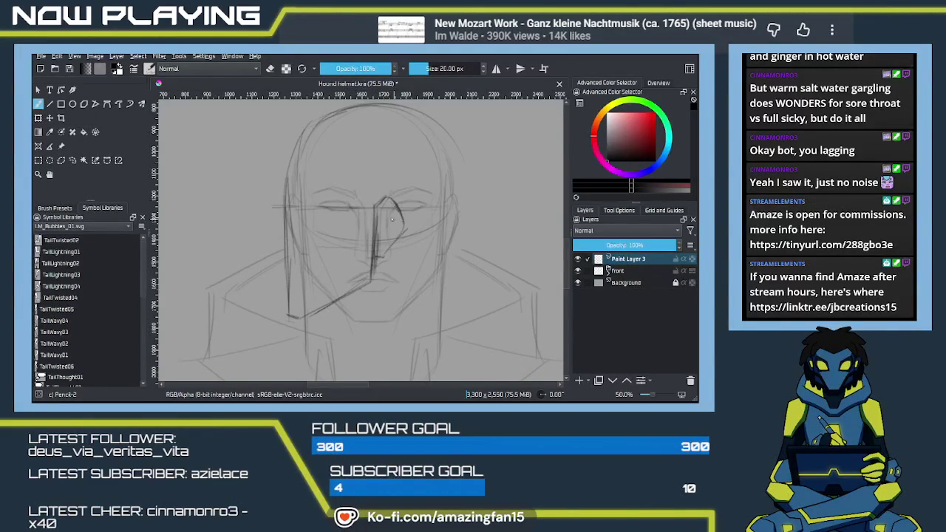
drag(308, 203, 331, 207)
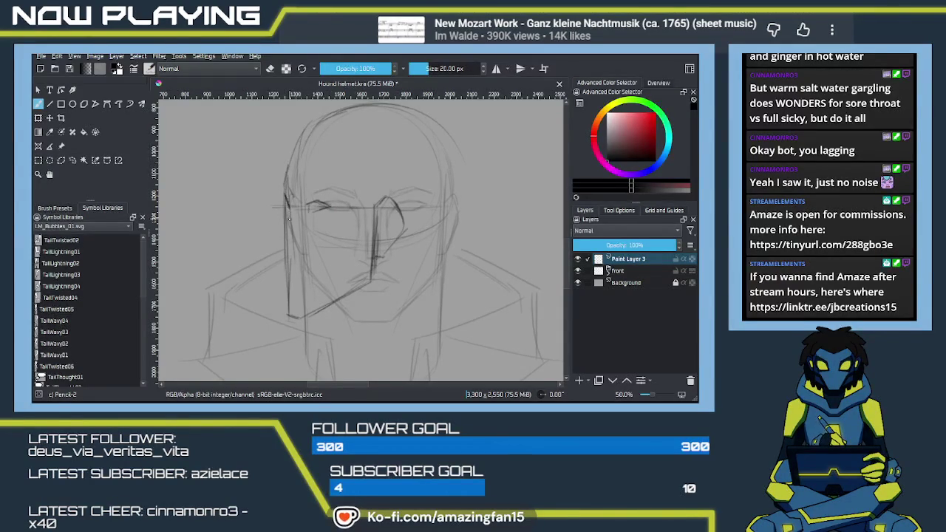
drag(280, 238, 289, 206)
drag(273, 257, 283, 263)
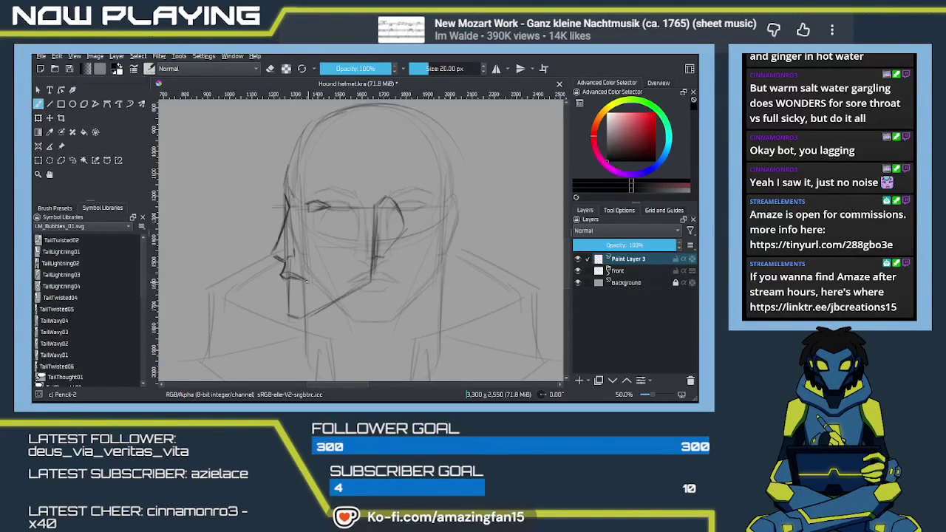
Step: Sketch the profile's lips, chin, cheek-jaw contour and brow line
drag(283, 270, 285, 288)
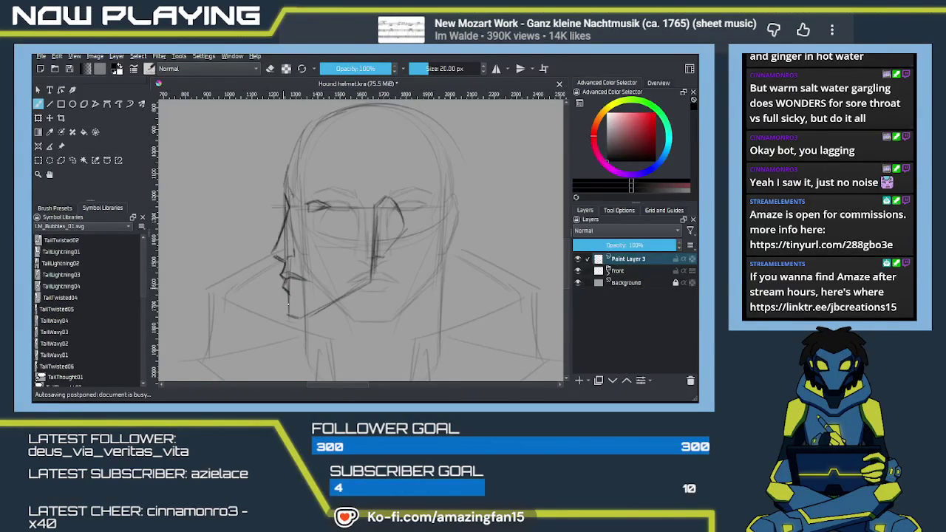
drag(286, 309, 295, 316)
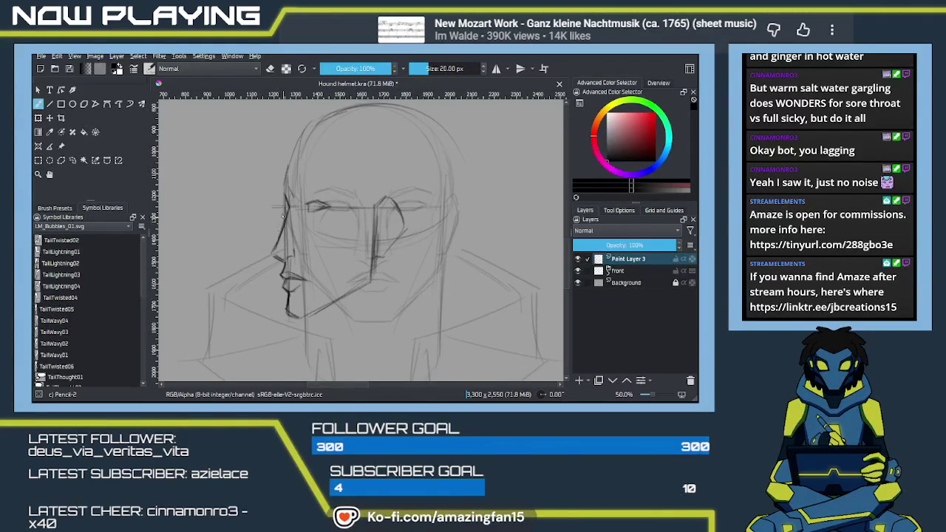
drag(288, 205, 268, 260)
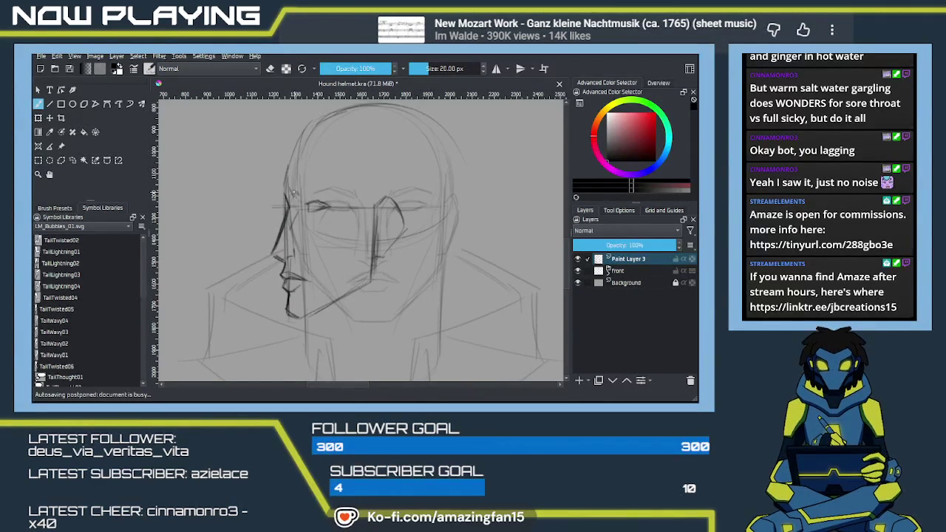
mouse_move(293, 198)
mouse_down()
mouse_move(316, 187)
mouse_move(336, 194)
mouse_up()
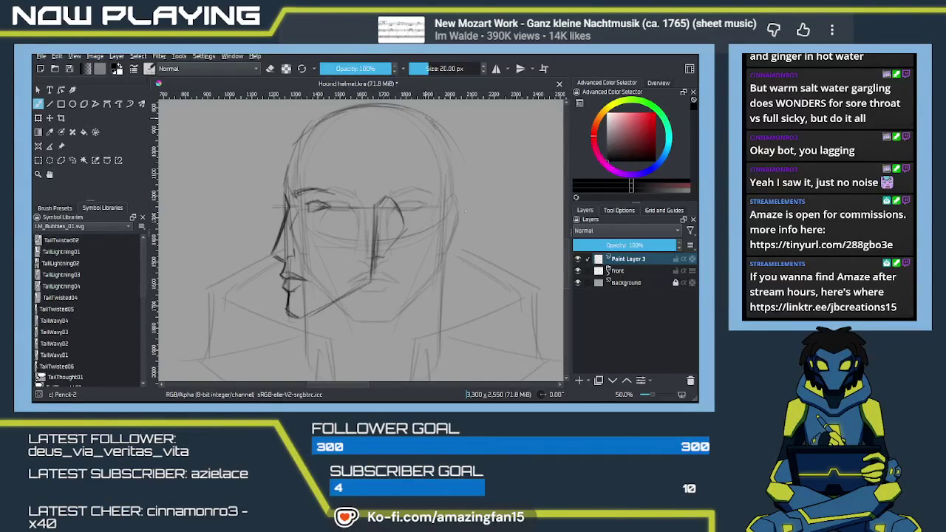
Step: Outline the back of the head, undoing a stray vertical neck stroke
drag(438, 126, 461, 196)
drag(463, 160, 455, 229)
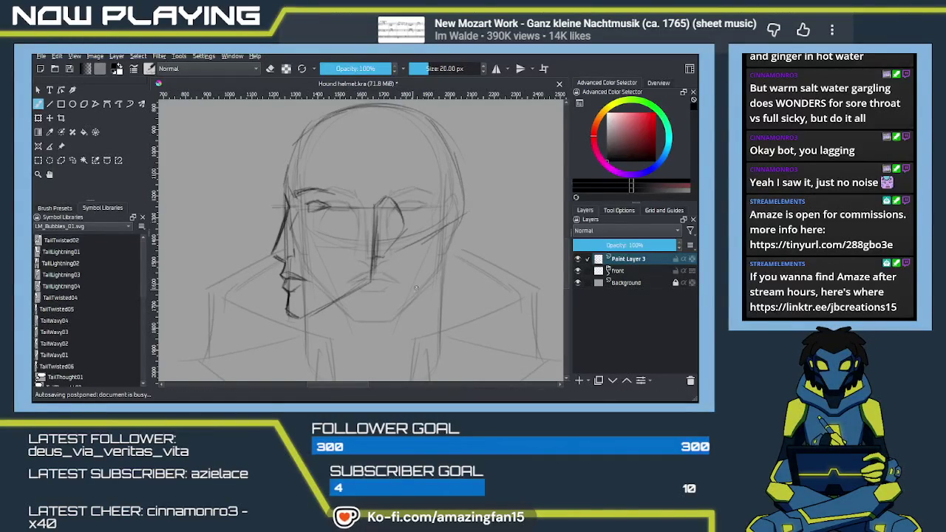
drag(424, 281, 405, 215)
drag(411, 177, 416, 284)
key(ctrl+z)
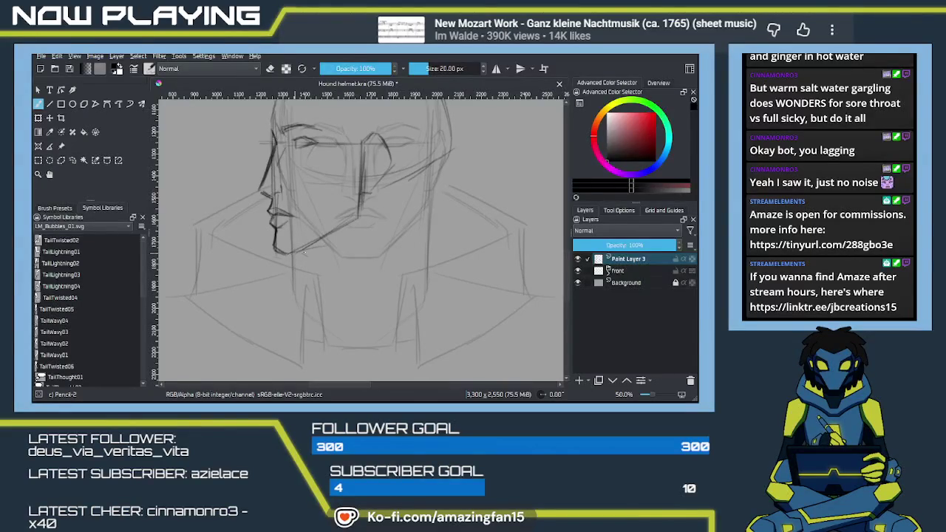
Step: Draw the back and front of the neck, the under-jaw line and a diagonal collar line
drag(427, 161, 436, 223)
drag(431, 191, 447, 290)
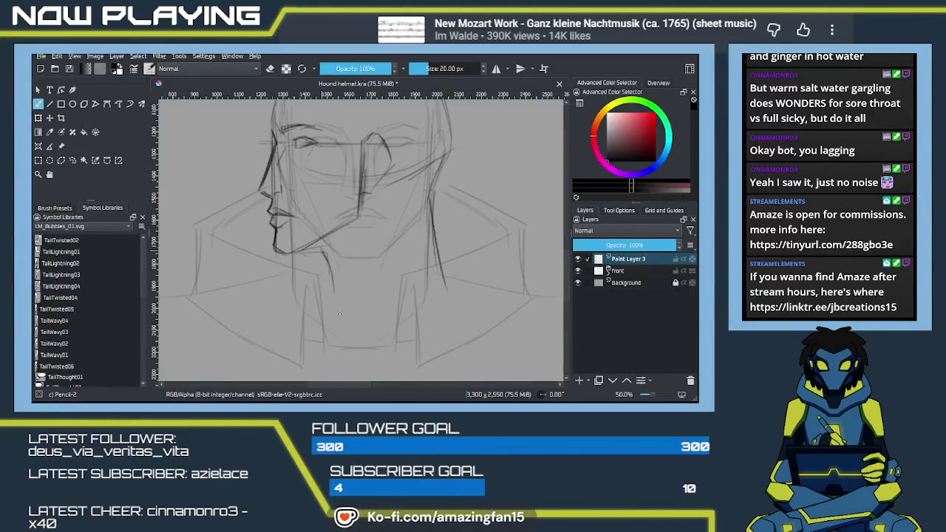
drag(322, 254, 338, 292)
drag(294, 252, 322, 252)
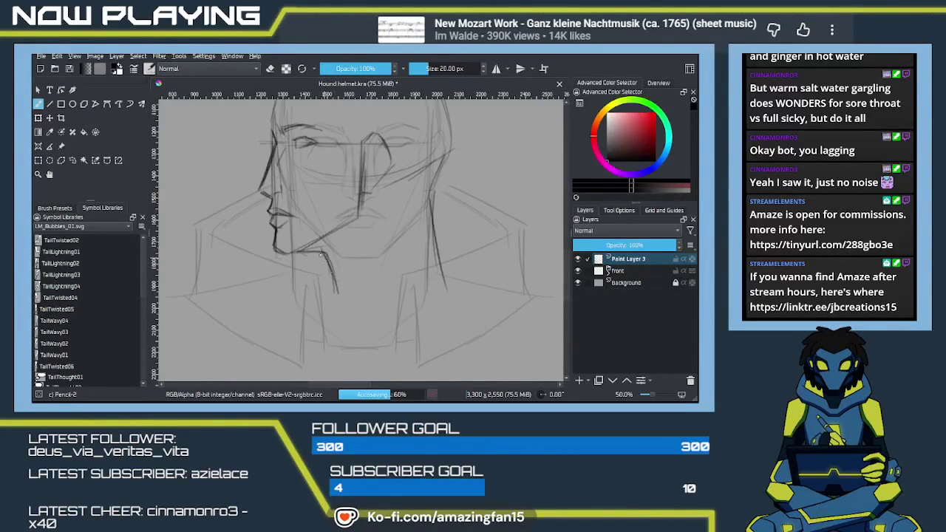
drag(432, 291, 366, 329)
mouse_move(430, 228)
mouse_down()
mouse_move(443, 281)
mouse_move(334, 348)
mouse_up()
drag(342, 266, 379, 324)
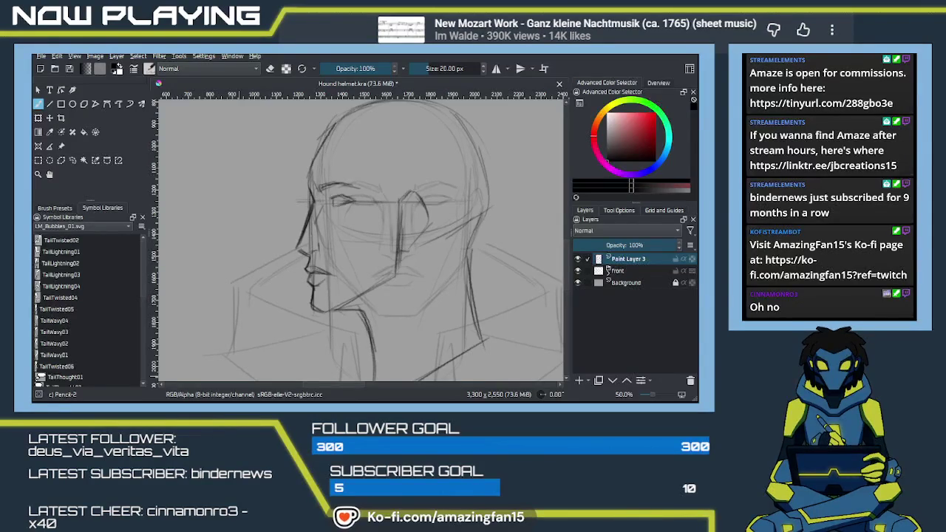
click(450, 277)
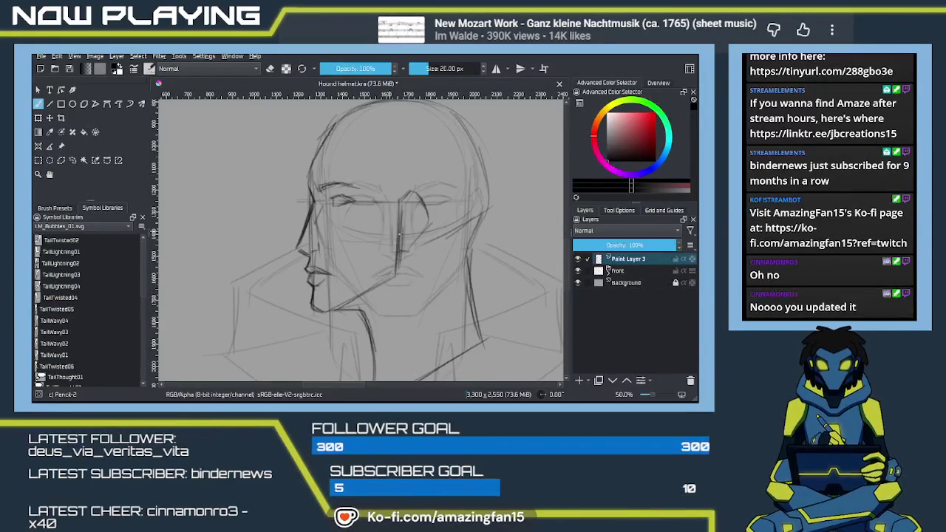
Step: Erase the old back-of-neck line and redraw the neck and back-of-head contour in pencil
key(e)
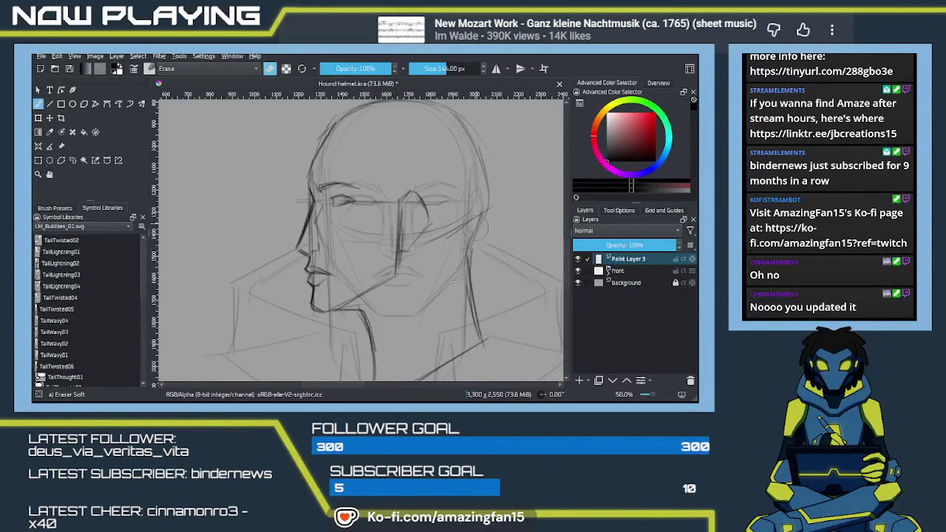
drag(470, 251, 459, 276)
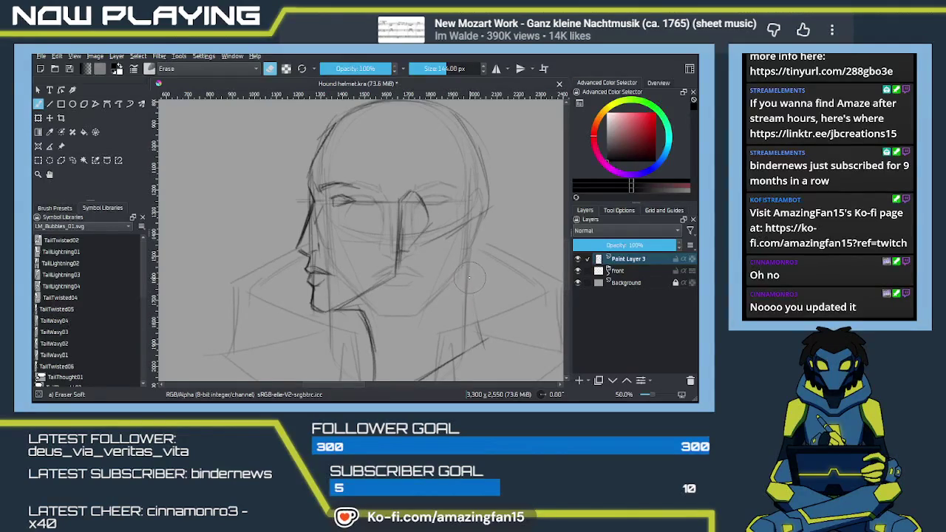
key(e)
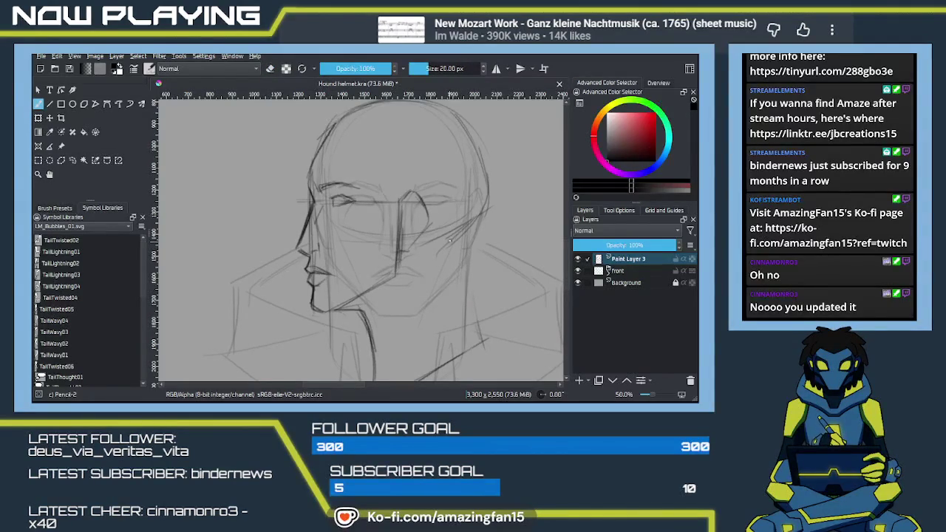
drag(458, 244, 460, 298)
drag(476, 338, 459, 276)
scroll(388, 322, down, 3)
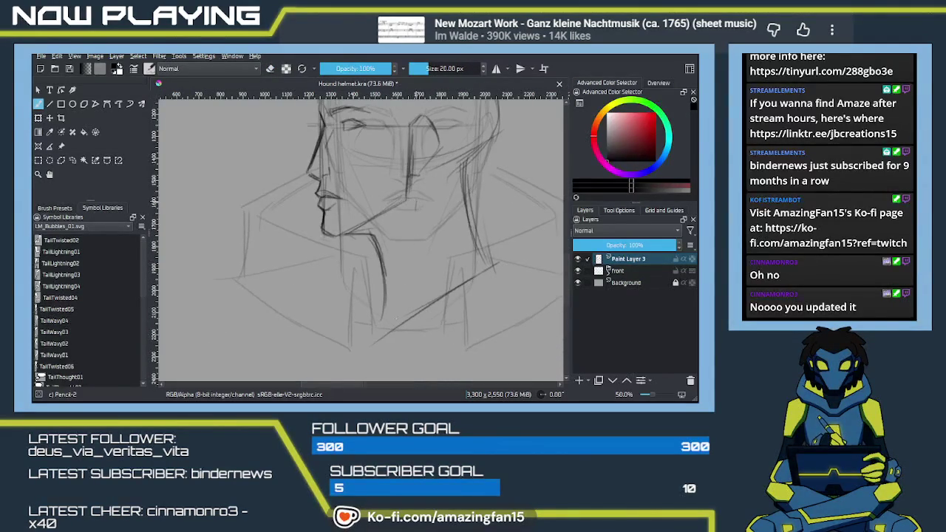
drag(467, 157, 473, 241)
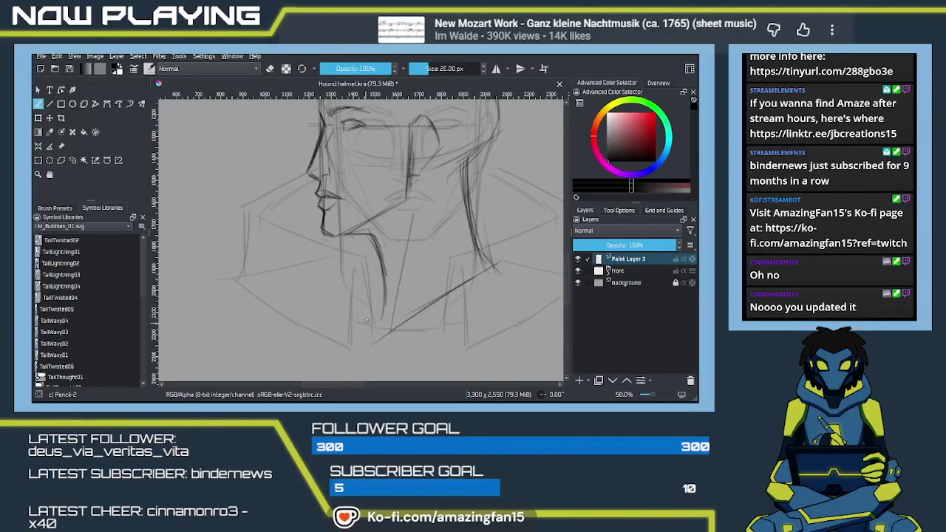
Step: Recentre the profile head sketch in view and save Hound helmet.kra
drag(413, 291, 390, 329)
scroll(397, 289, up, 1)
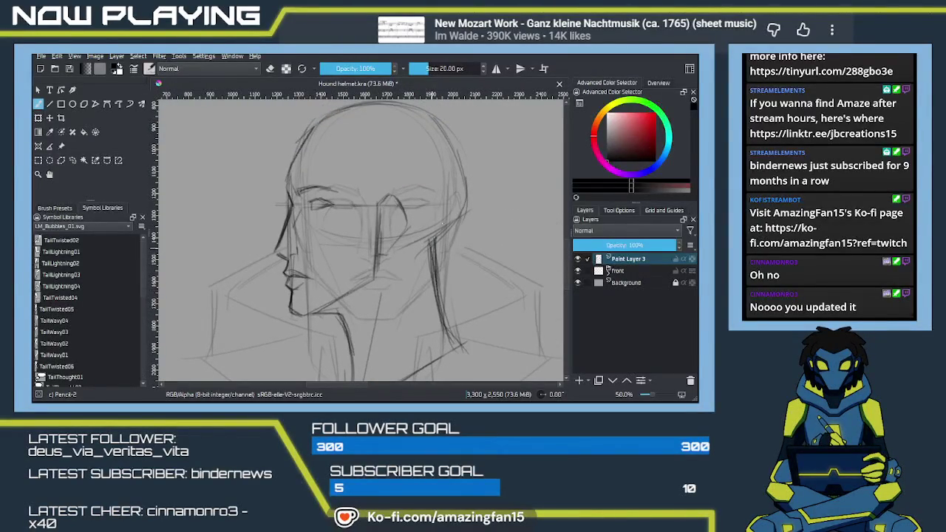
drag(430, 233, 450, 255)
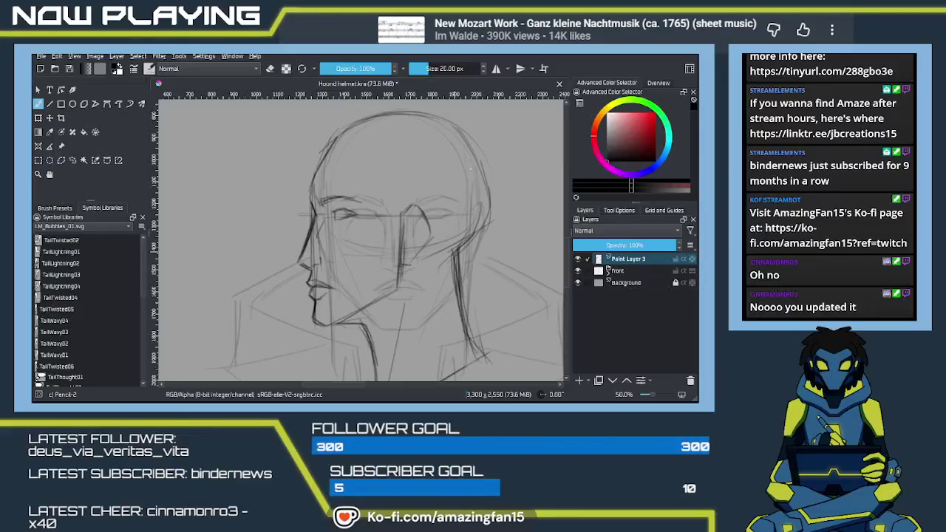
drag(465, 279, 362, 258)
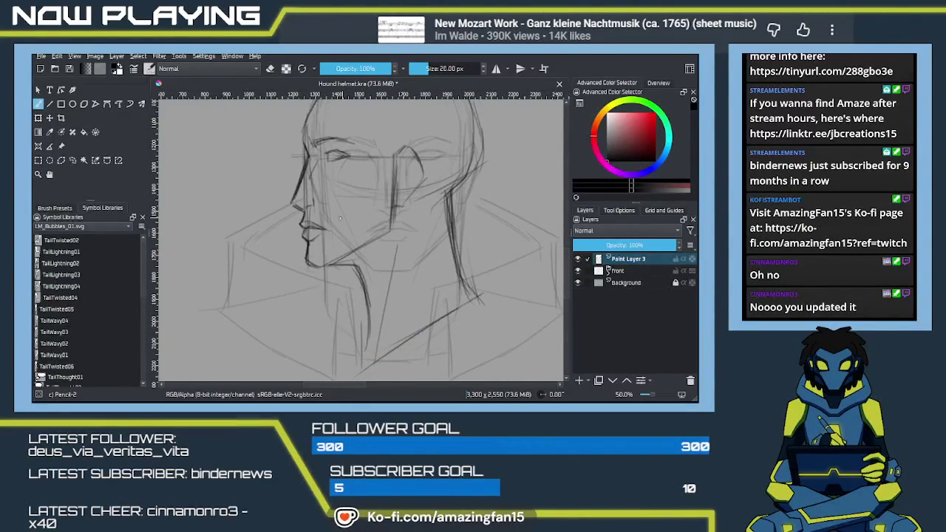
scroll(381, 268, up, 3)
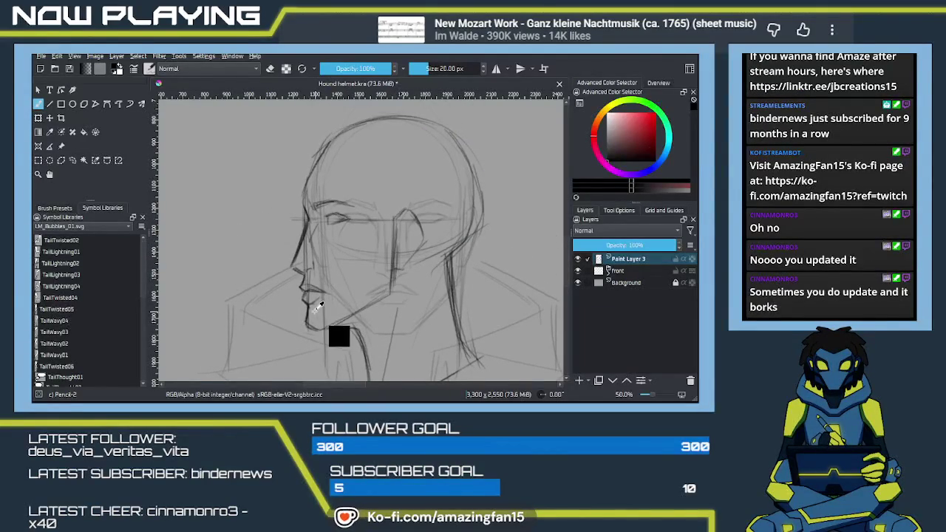
key(ctrl+s)
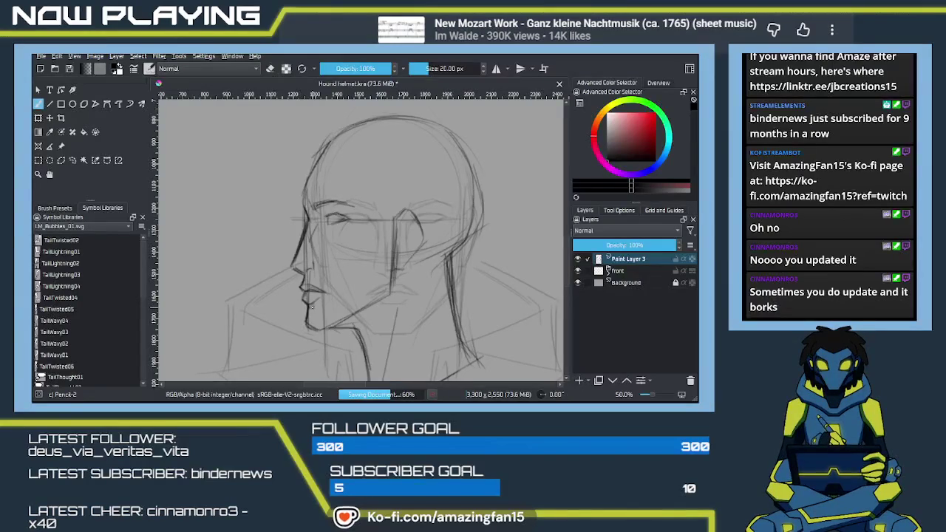
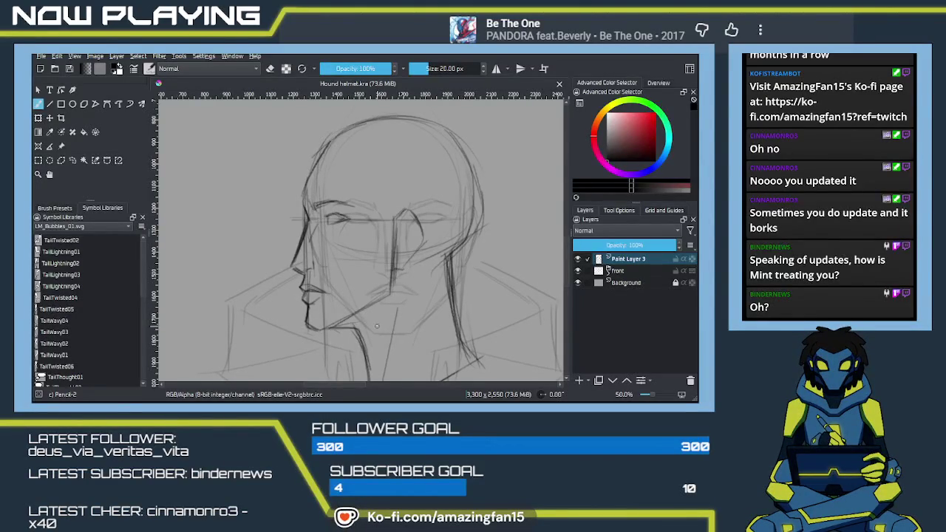
Step: Erase stray strokes around the chin; a darker redrawn chin line is tried and undone
key(e)
drag(372, 336, 378, 325)
key(e)
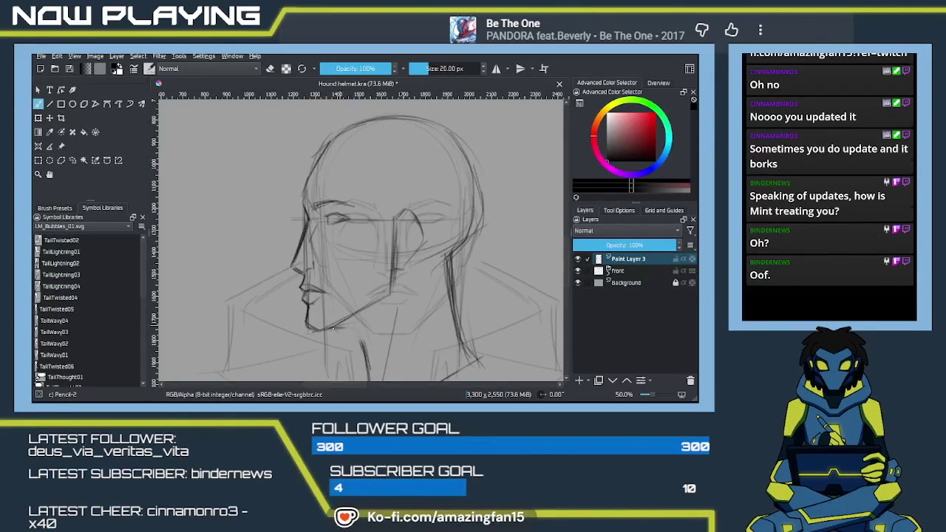
drag(325, 326, 362, 319)
key(ctrl+z)
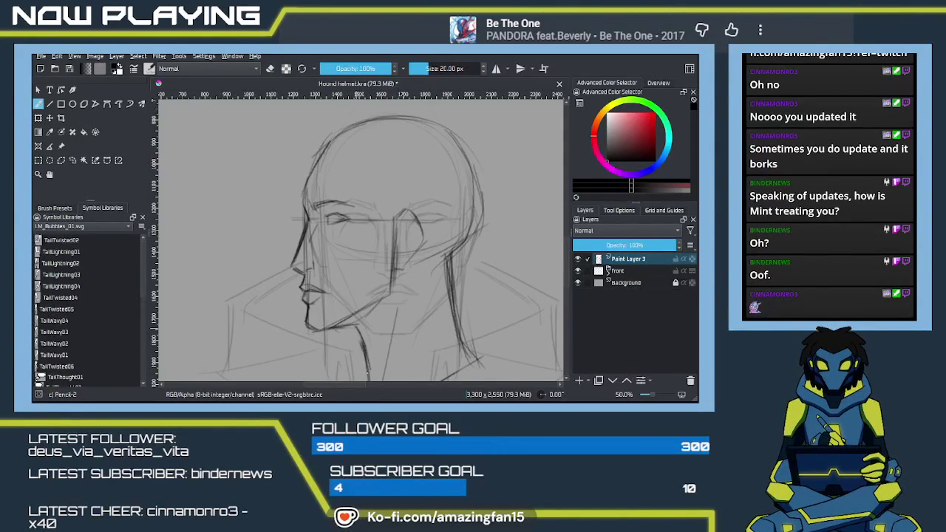
Step: Zoom out to show the whole head and fade Paint Layer 3 to 33%
drag(367, 369, 391, 267)
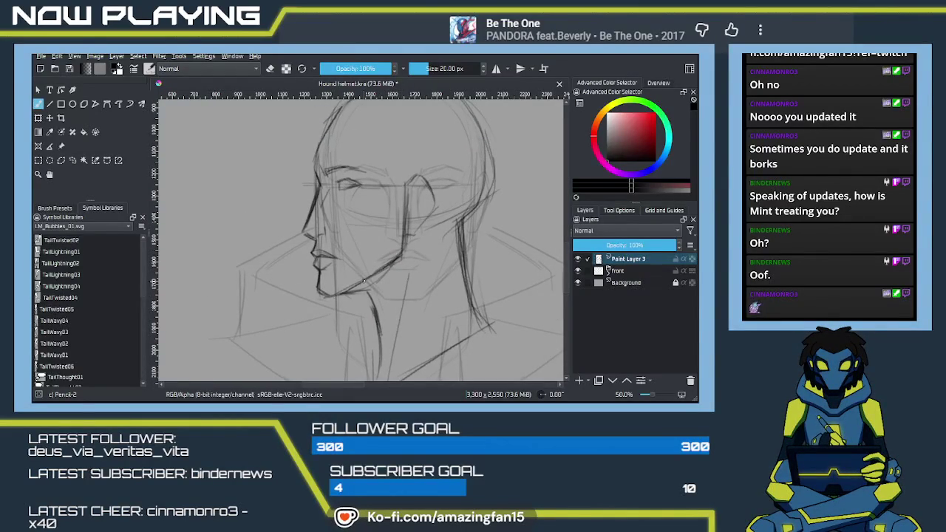
drag(362, 283, 355, 268)
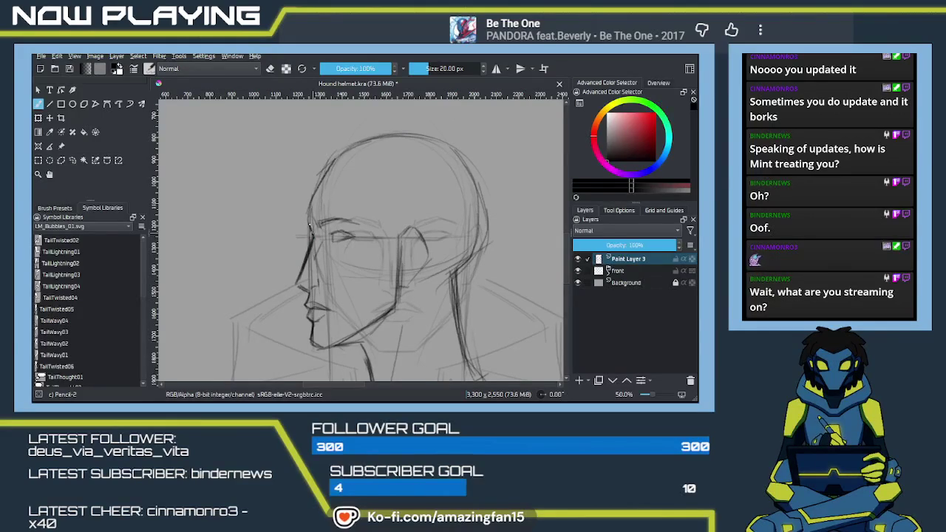
drag(409, 240, 500, 297)
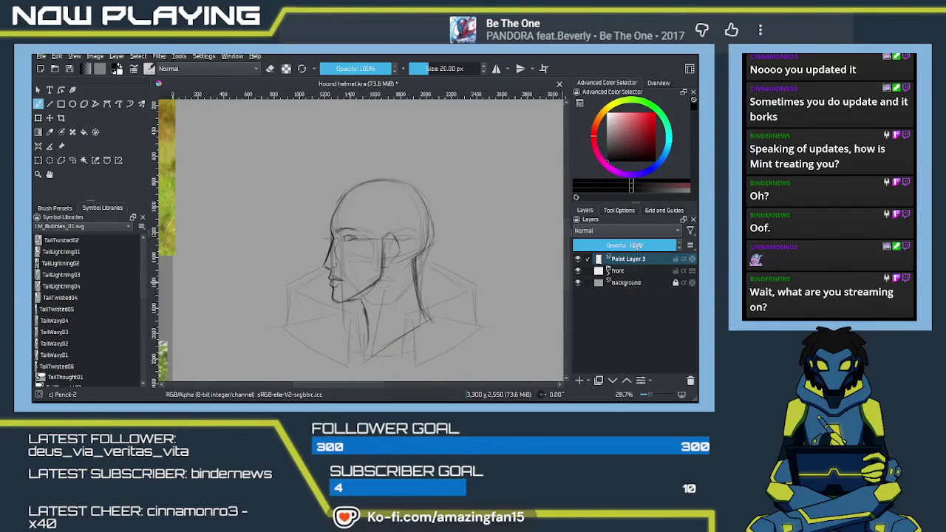
drag(637, 245, 605, 246)
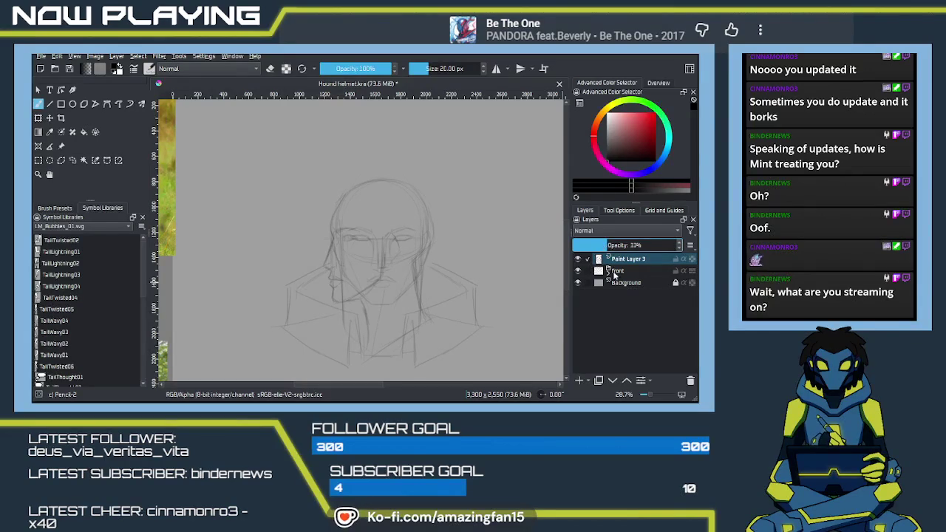
Step: Swap Paint Layer 1 for Paint Layer 2's helmet sketch at 16%, and add Paint Layer 4
click(606, 274)
click(578, 295)
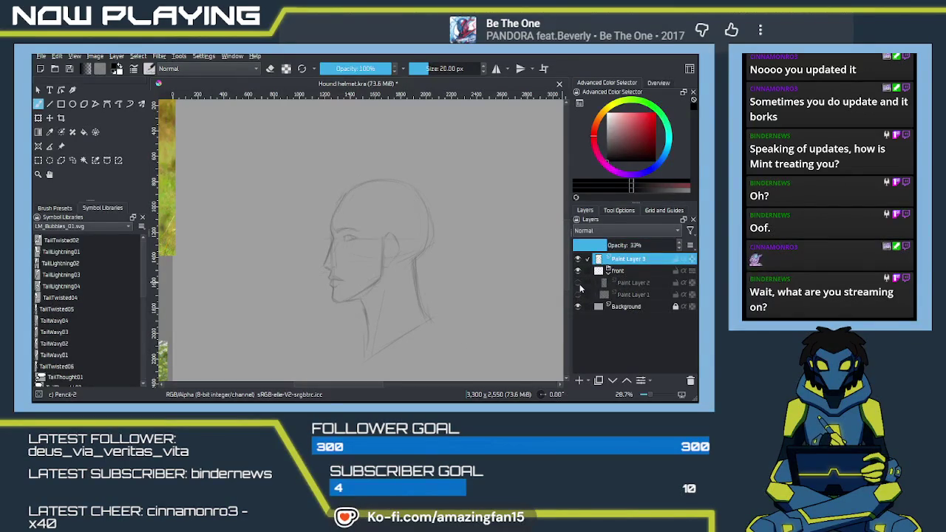
click(635, 284)
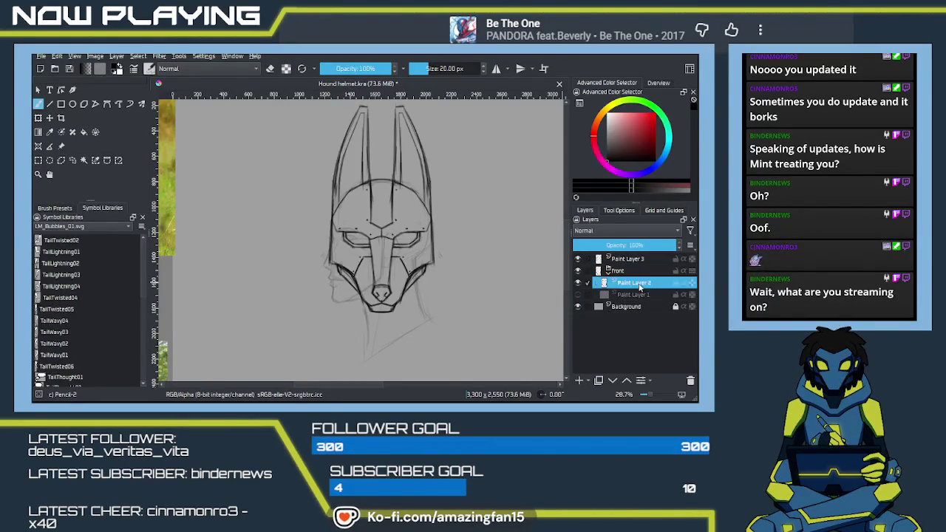
drag(648, 246, 603, 249)
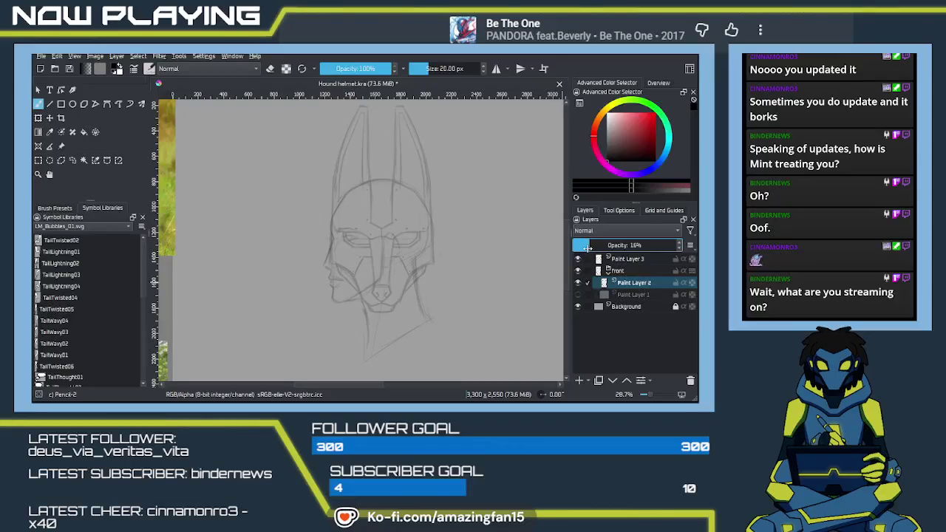
click(625, 258)
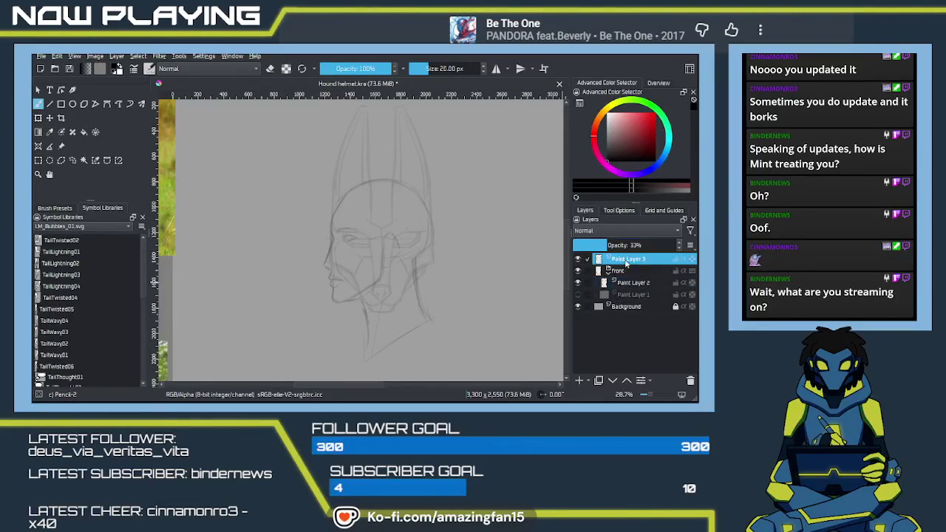
click(578, 380)
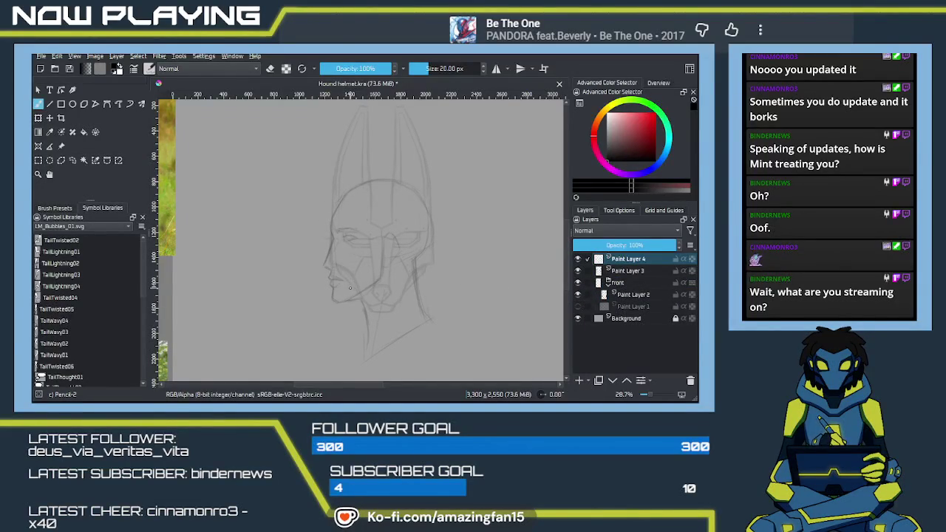
Step: Draw the helmet's left edge and left brow strokes on Paint Layer 4, dropping one cheek stroke
scroll(360, 287, up, 2)
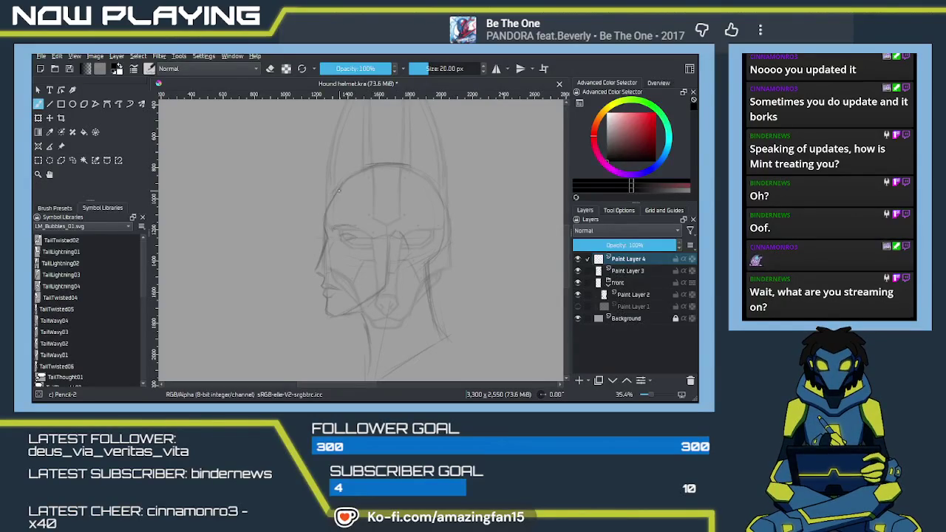
drag(346, 171, 314, 231)
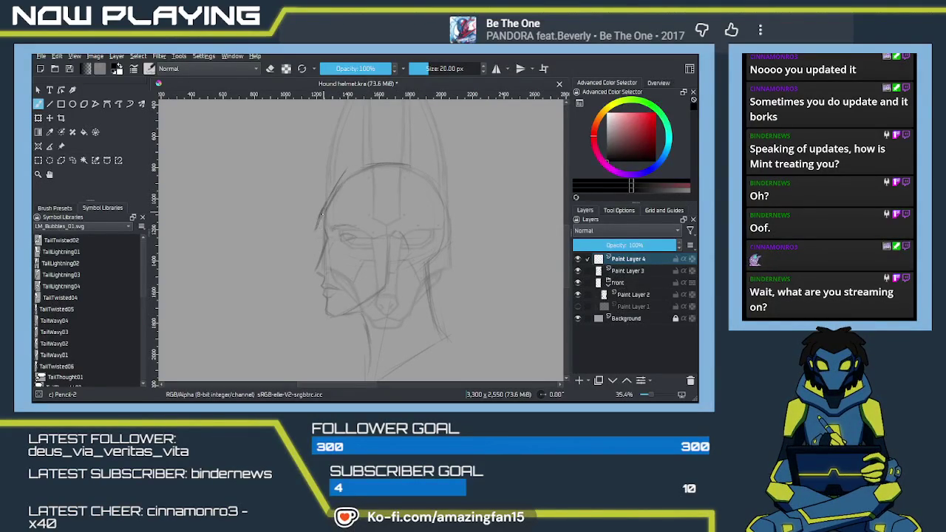
drag(322, 225, 319, 238)
key(ctrl+z)
key(ctrl+z)
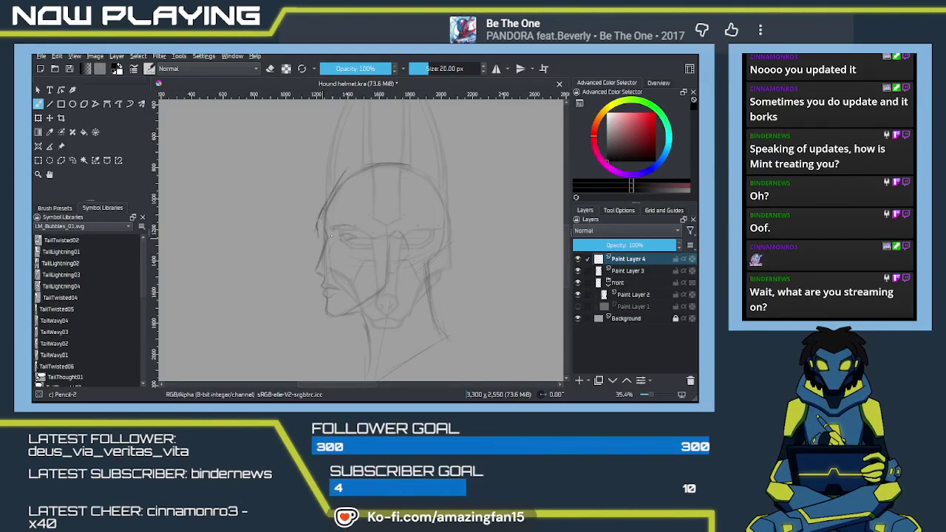
drag(326, 235, 337, 230)
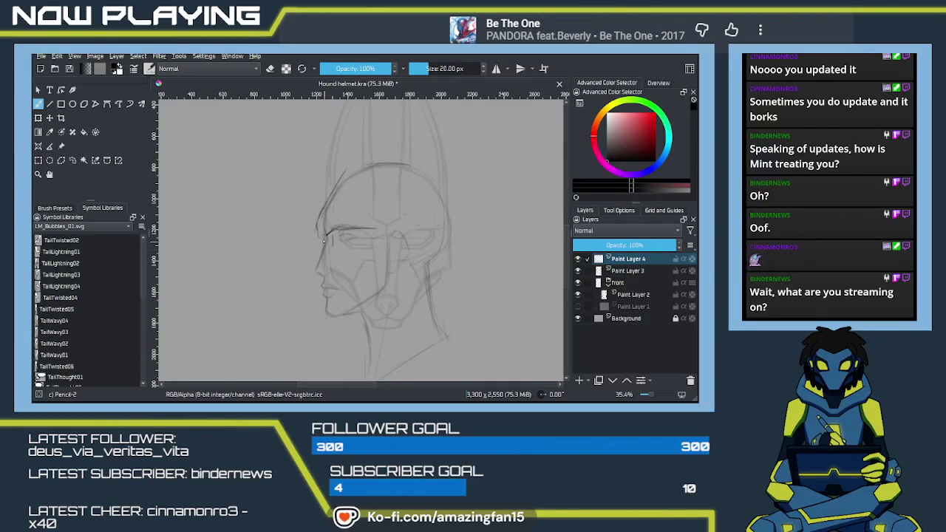
drag(319, 235, 330, 234)
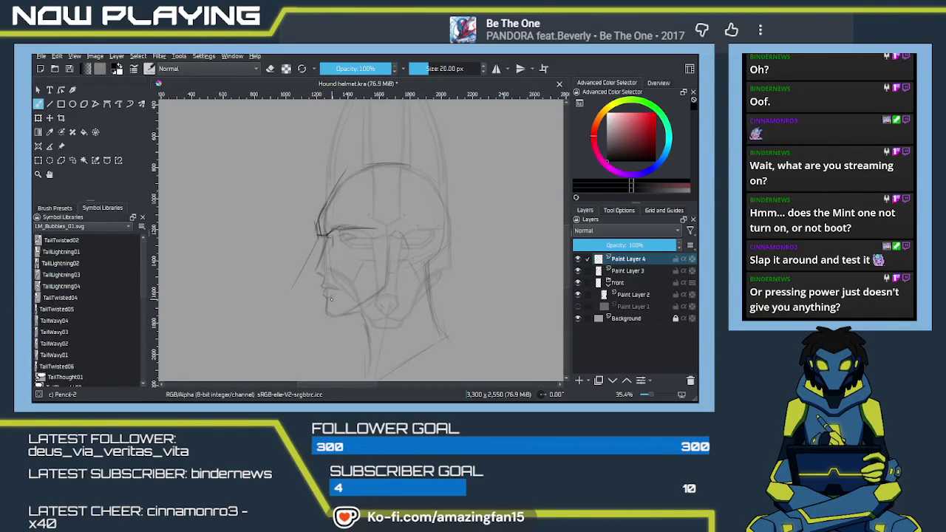
Step: Erase the new dark brow and left-face strokes, then return to the pencil
key(e)
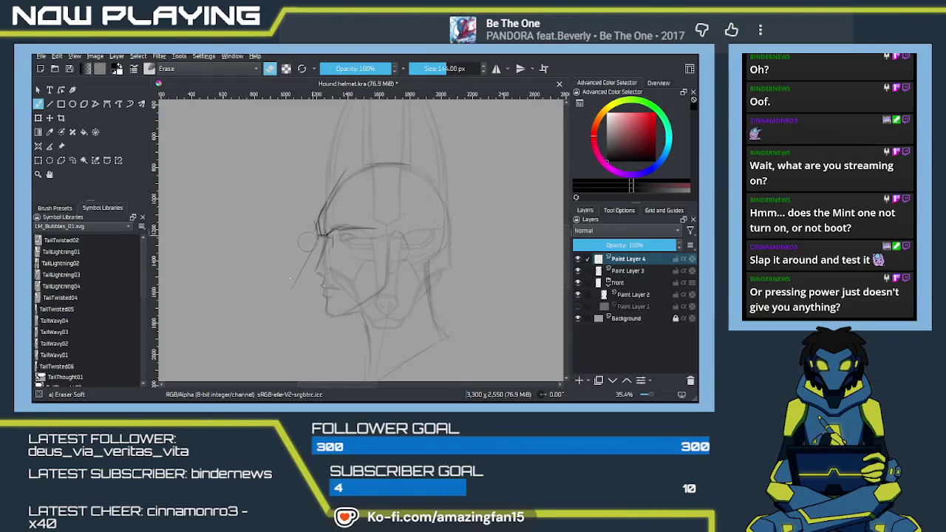
drag(293, 277, 318, 225)
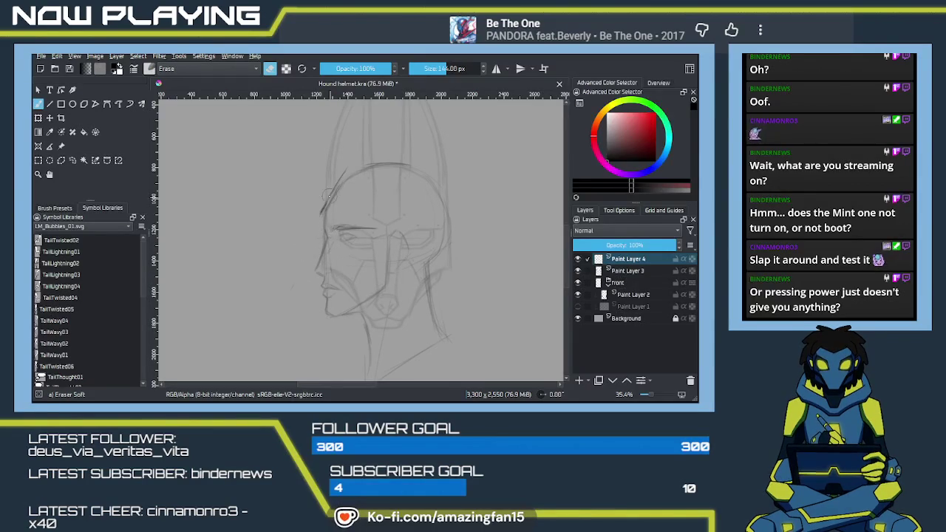
drag(358, 223, 355, 231)
key(slash)
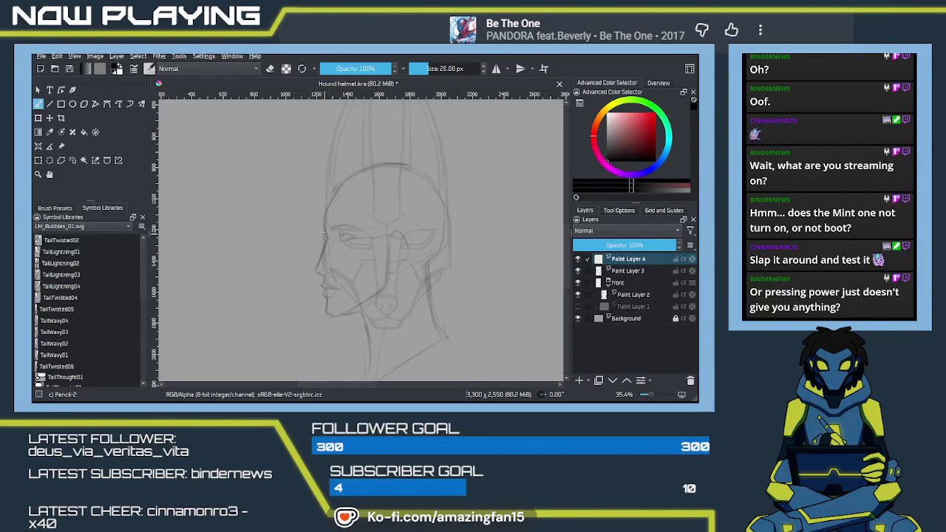
Step: Redraw the upper-left head curve and three long lines ahead of the face, then pan to the reference photos
drag(323, 222, 338, 187)
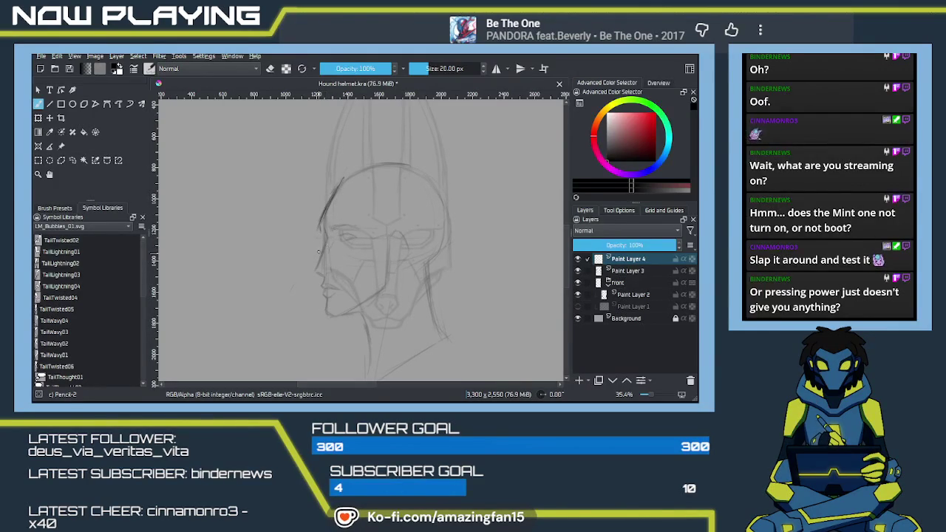
drag(326, 230, 298, 281)
drag(318, 248, 292, 297)
drag(312, 258, 289, 298)
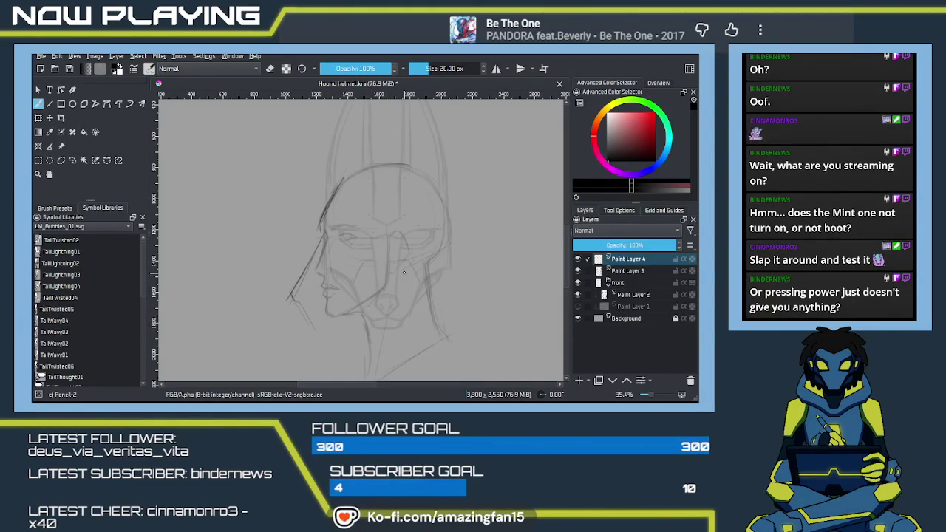
mouse_move(322, 302)
mouse_down()
mouse_move(432, 255)
mouse_move(356, 236)
mouse_up()
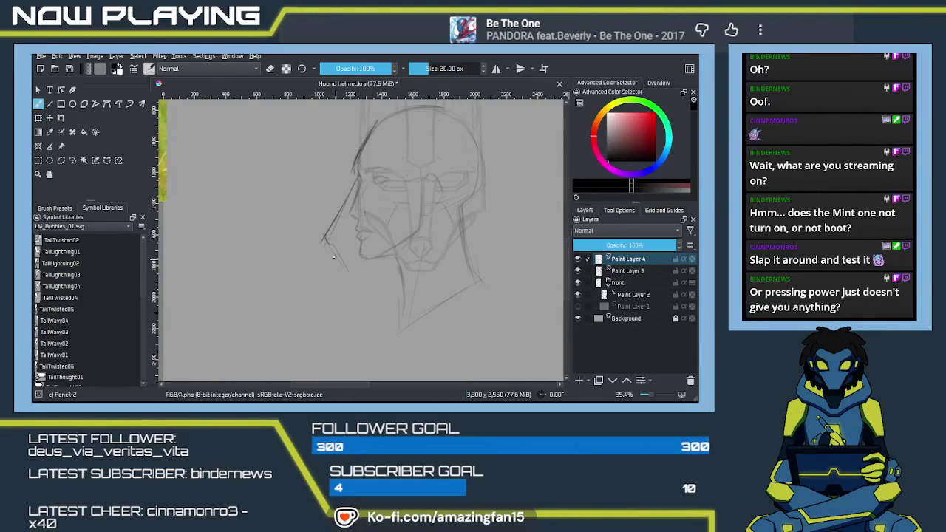
mouse_move(362, 272)
mouse_down()
mouse_move(350, 274)
mouse_move(363, 263)
mouse_move(357, 272)
mouse_up()
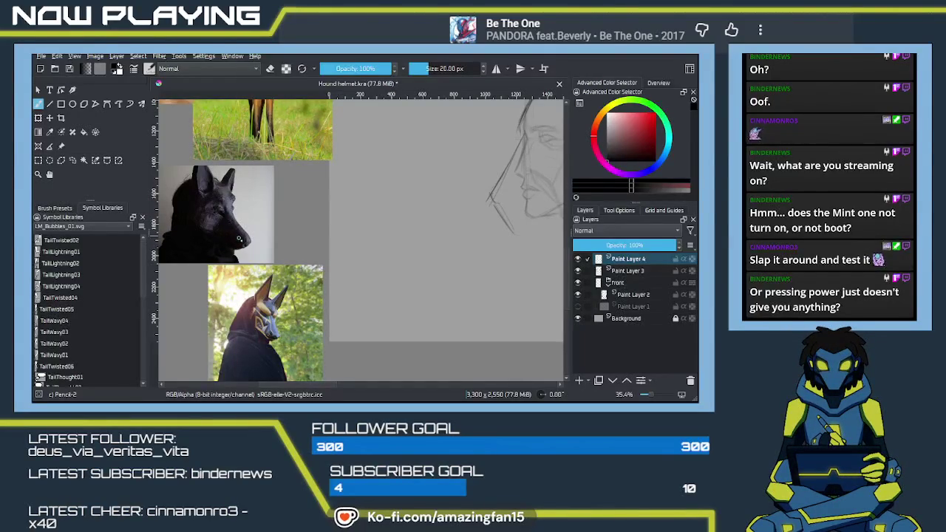
Step: Sketch short chin and mouth strokes forming an angular snout tip and lower jaw
drag(257, 240, 135, 267)
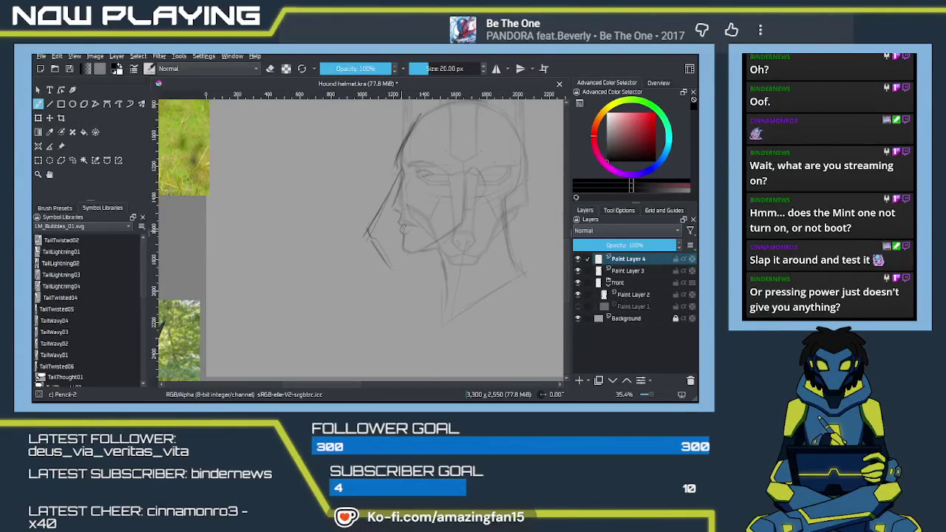
mouse_move(376, 212)
mouse_down()
mouse_move(390, 208)
mouse_move(373, 244)
mouse_up()
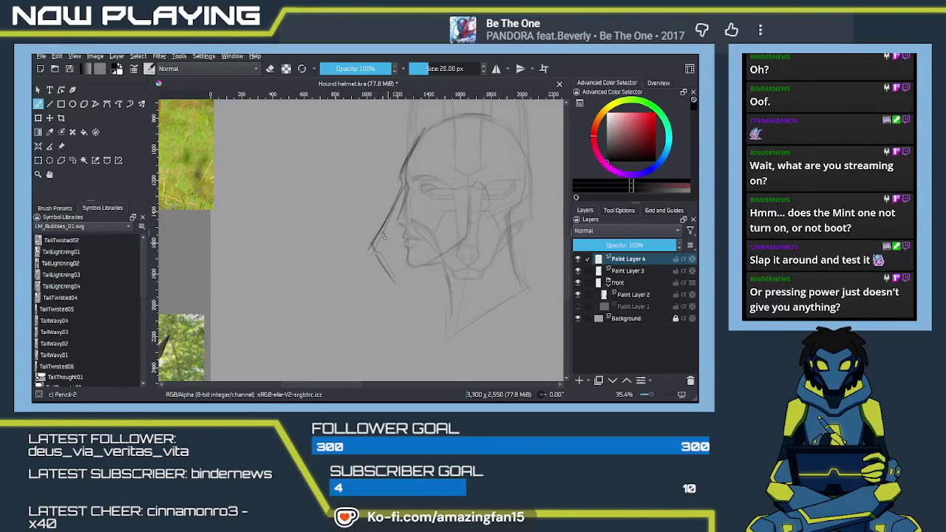
drag(386, 237, 373, 243)
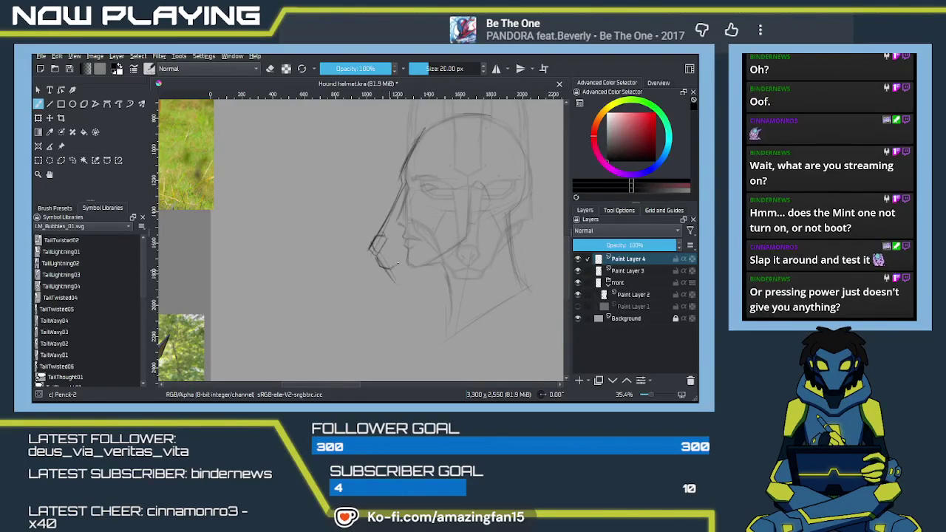
drag(401, 256, 407, 240)
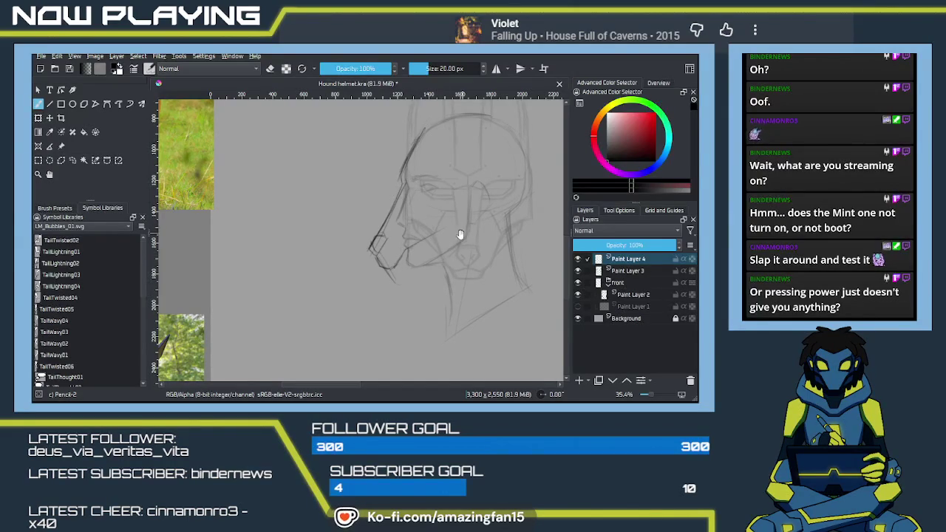
Step: Draw a curved line across the muzzle, discarding a stray vertical centre line
drag(407, 254, 371, 283)
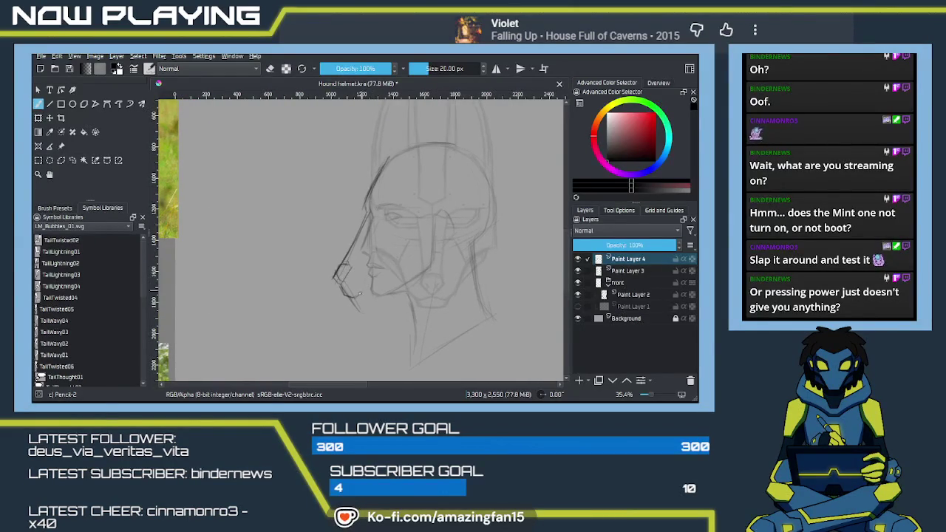
drag(373, 281, 428, 253)
drag(449, 223, 449, 249)
drag(453, 187, 417, 210)
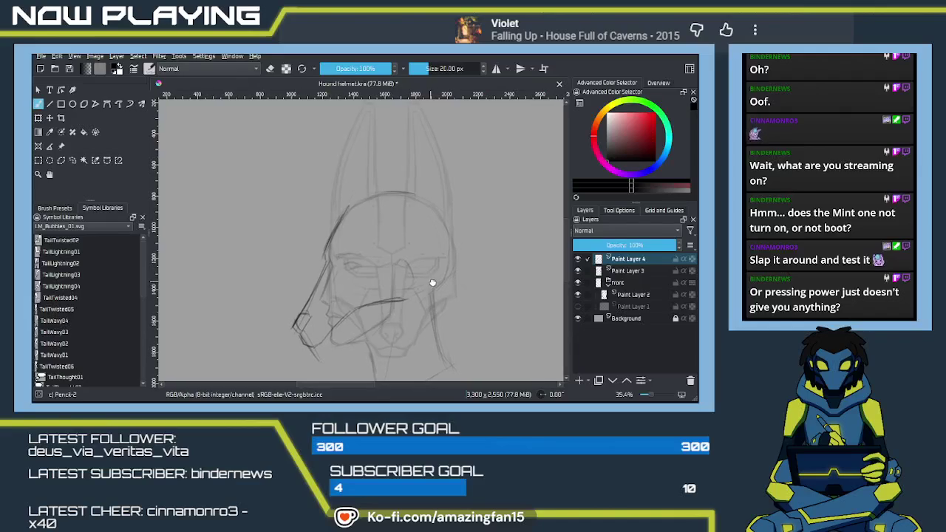
drag(402, 296, 418, 295)
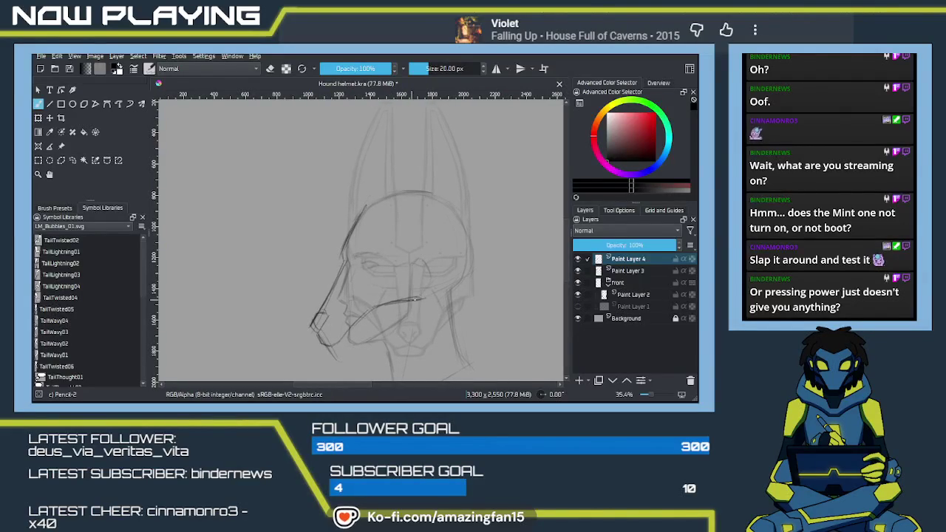
drag(432, 190, 432, 289)
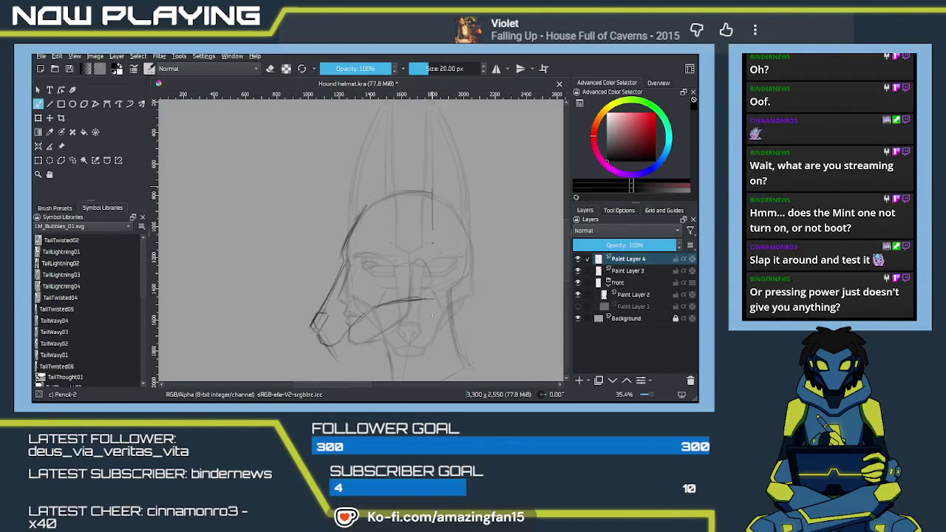
key(ctrl+z)
Step: Ink the central ear spike's edges above the dome and add a lower-jaw line
drag(401, 190, 385, 260)
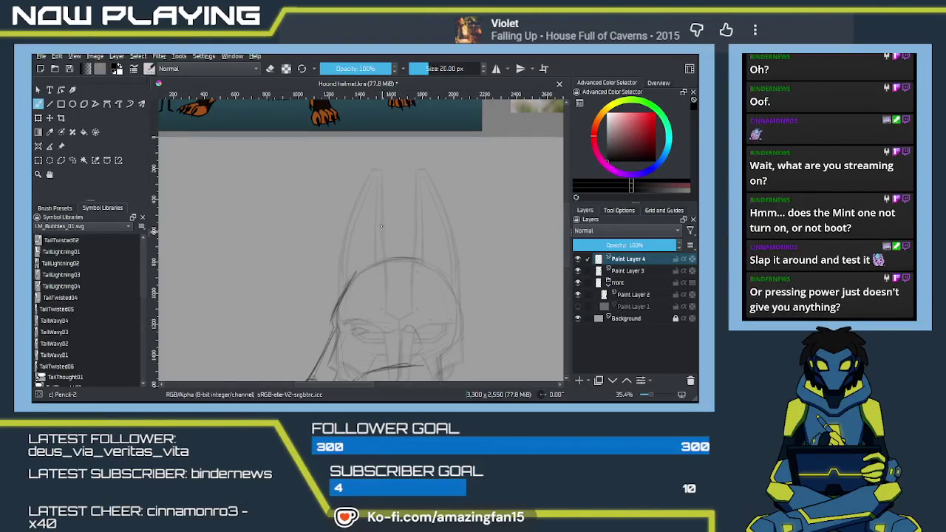
drag(375, 183, 382, 220)
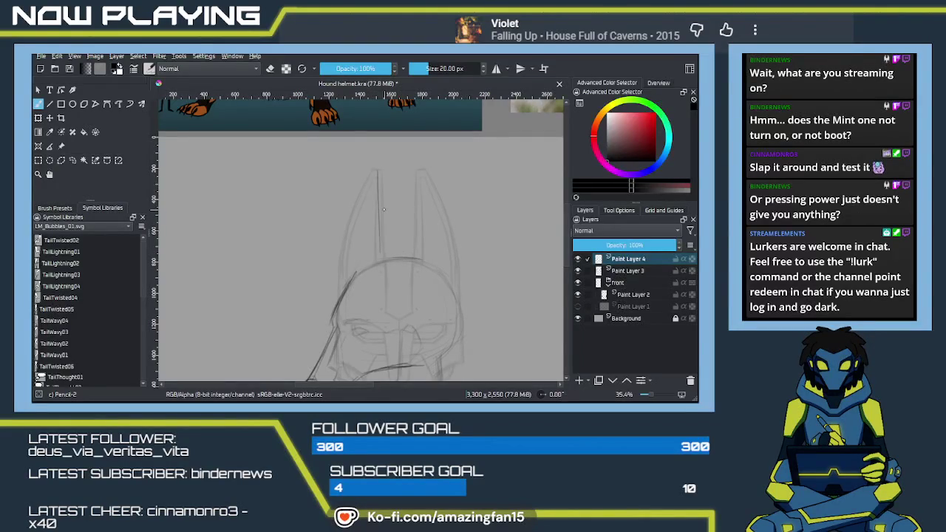
drag(377, 171, 422, 256)
mouse_move(399, 189)
mouse_down()
mouse_move(428, 254)
mouse_move(422, 329)
mouse_up()
key(ctrl+z)
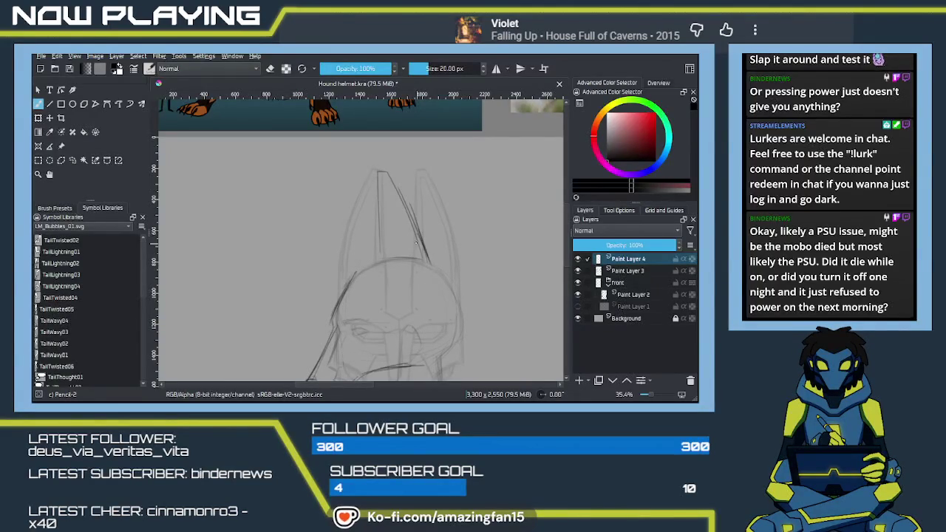
drag(418, 241, 426, 253)
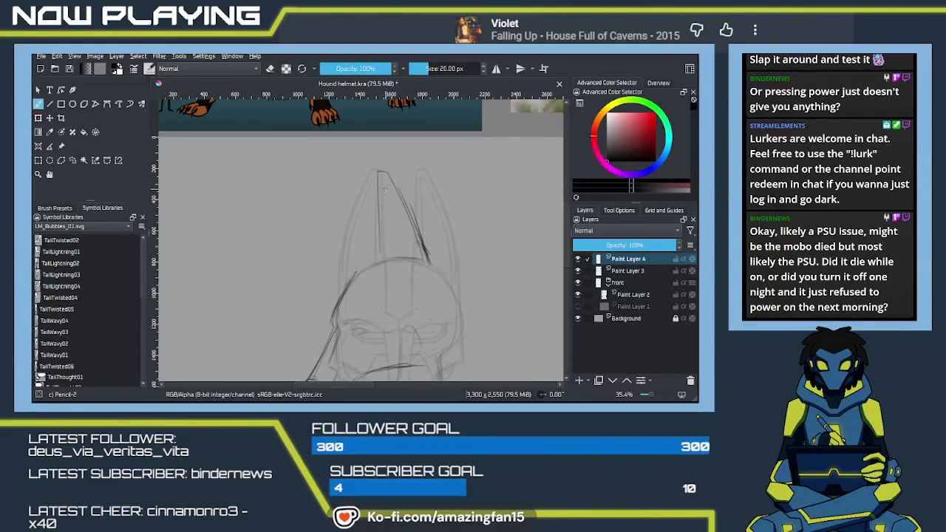
mouse_move(383, 187)
mouse_down()
mouse_move(380, 174)
mouse_move(386, 257)
mouse_up()
drag(383, 209, 378, 255)
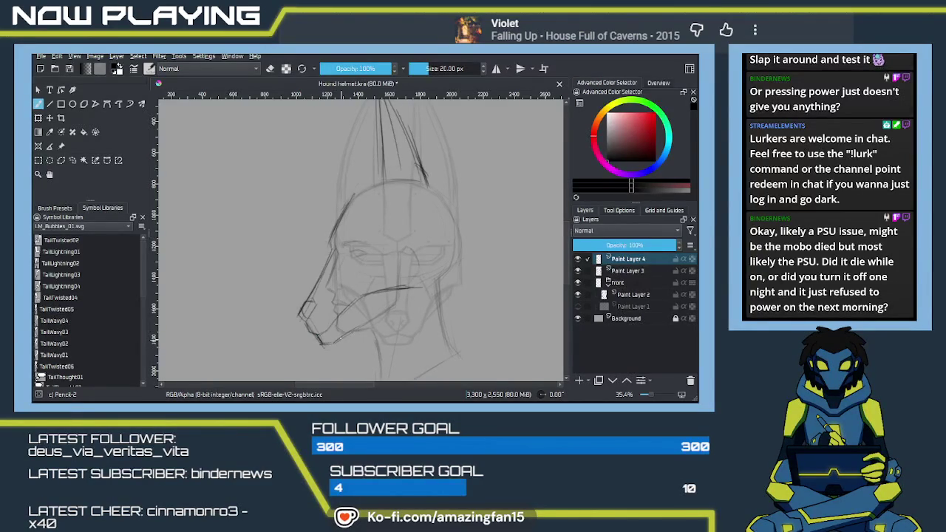
drag(333, 342, 370, 322)
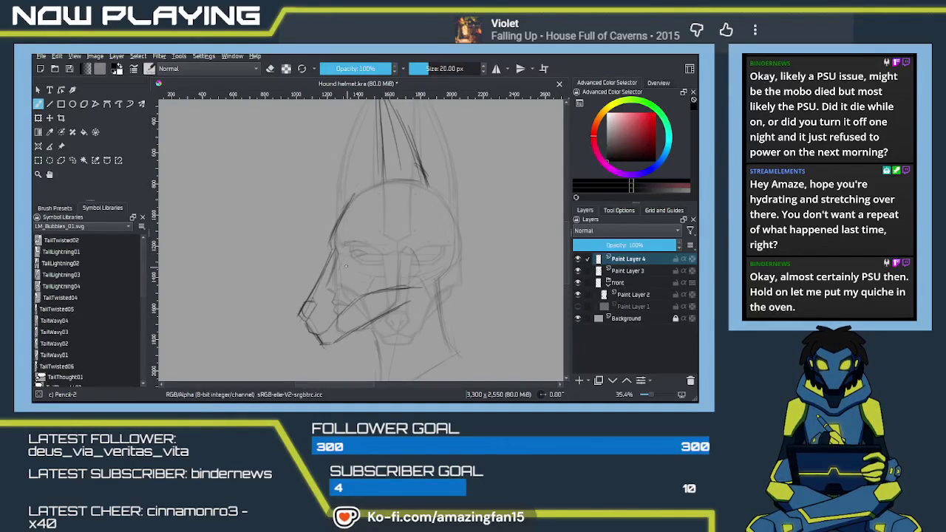
mouse_move(312, 327)
mouse_down()
mouse_move(388, 304)
mouse_move(398, 290)
mouse_move(401, 191)
mouse_up()
Step: Erase the dark central ear spike strokes and switch back to the pencil
key(e)
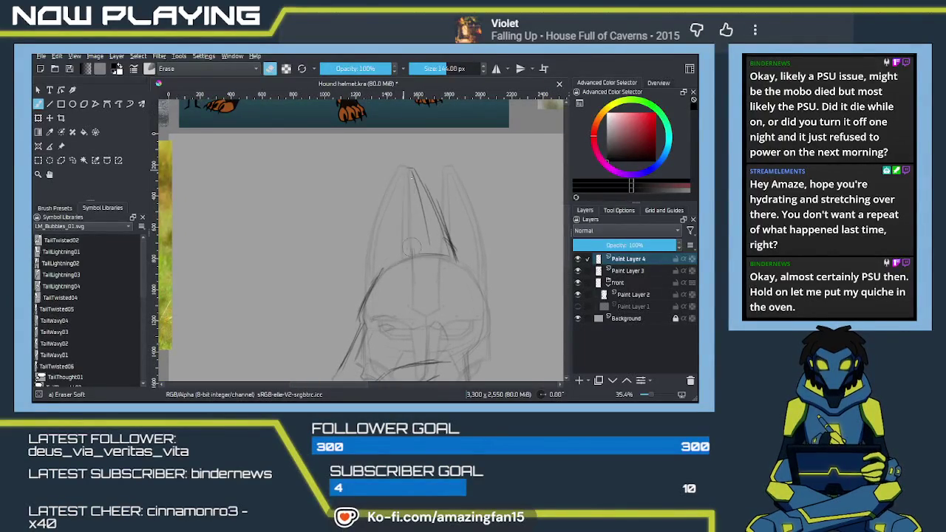
mouse_move(423, 244)
mouse_down()
mouse_move(436, 185)
mouse_move(427, 178)
mouse_up()
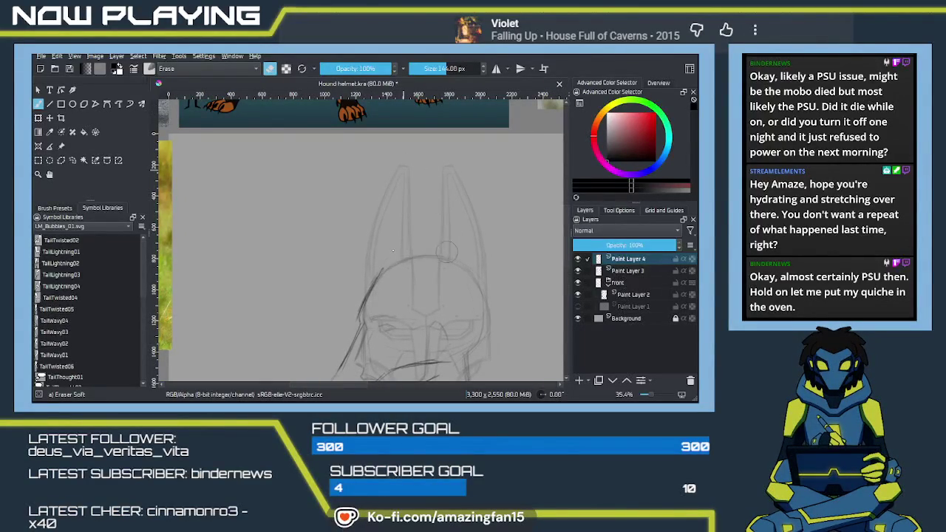
drag(458, 253, 437, 200)
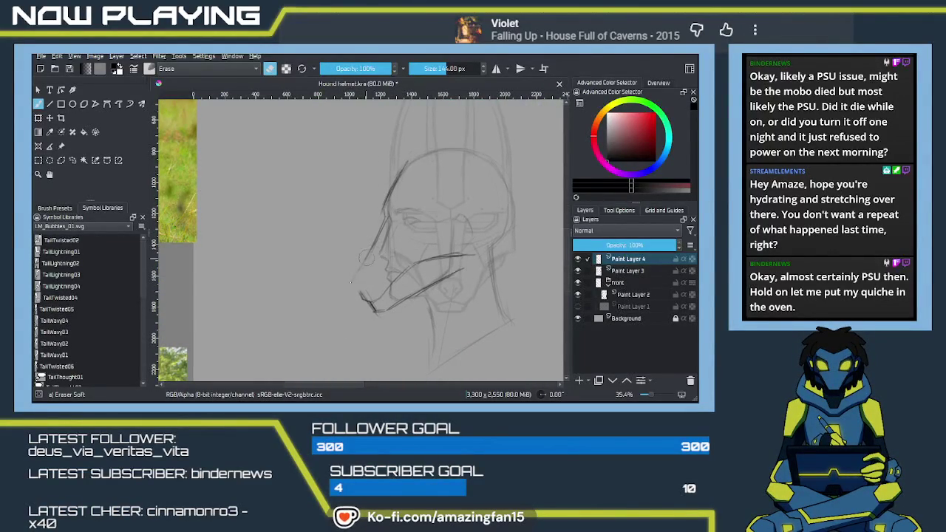
key(/)
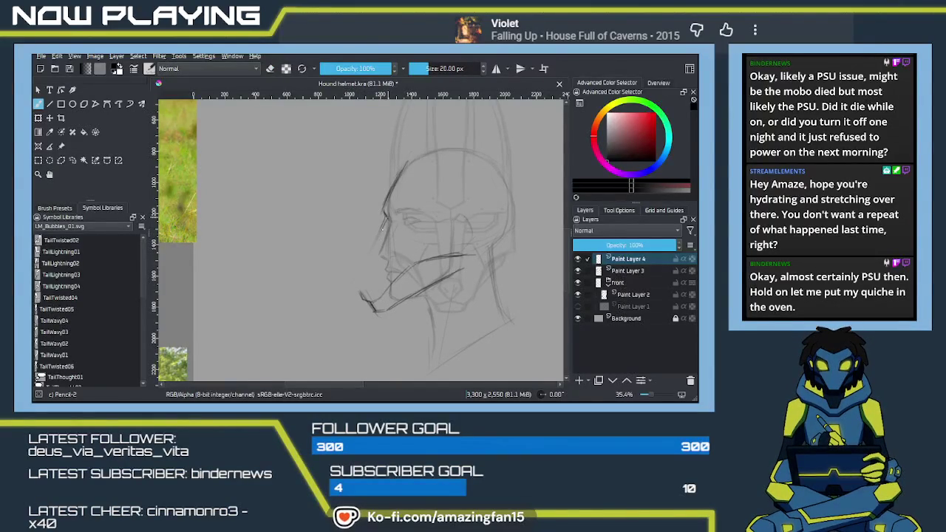
Step: Redraw the left jaw line down to the chin and pan toward the reference images
drag(384, 222, 359, 280)
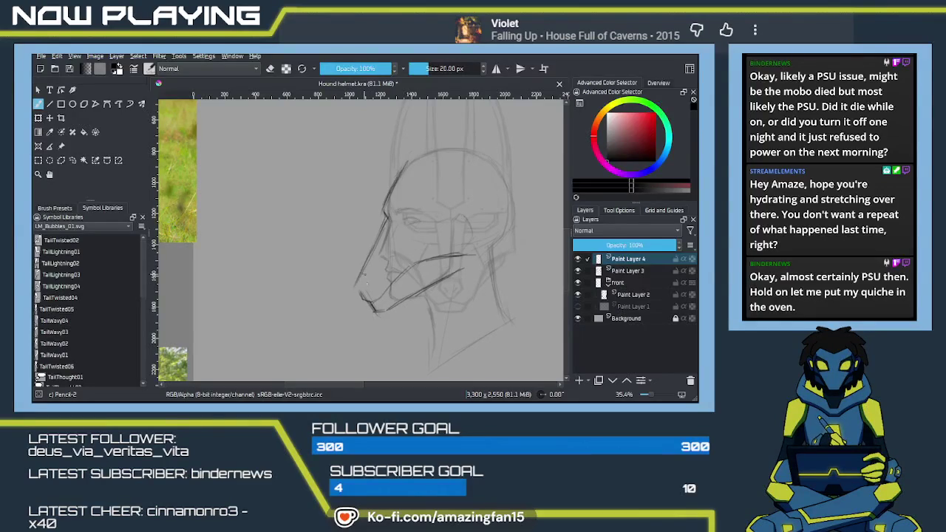
drag(361, 293, 354, 288)
mouse_move(384, 290)
mouse_down()
mouse_move(445, 286)
mouse_move(389, 275)
mouse_up()
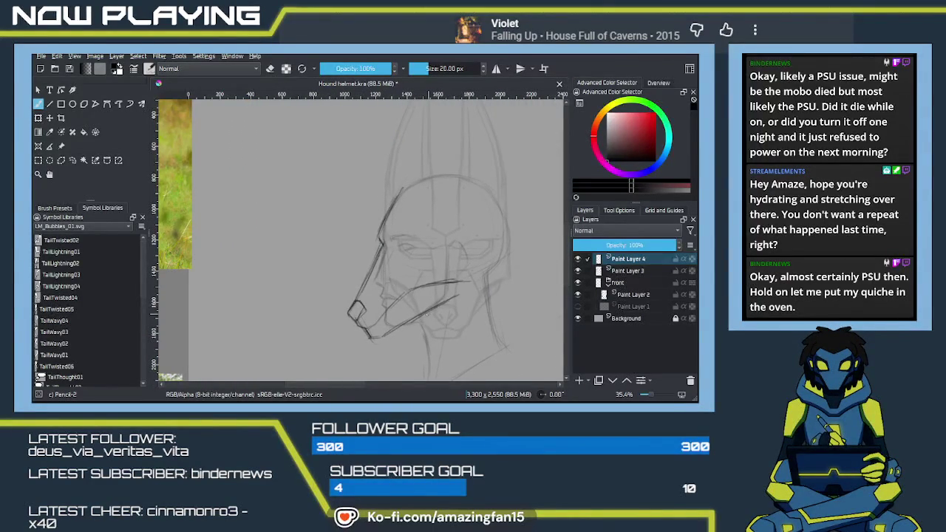
mouse_move(465, 284)
mouse_down()
mouse_move(466, 301)
mouse_move(385, 280)
mouse_move(400, 325)
mouse_up()
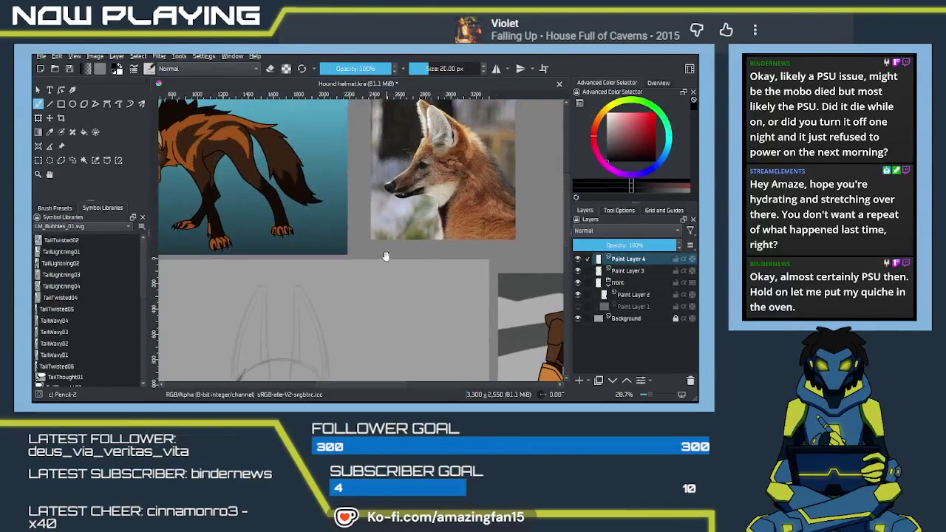
Step: Move the maned wolf reference photo down level with the snout, then return to the brush
click(60, 146)
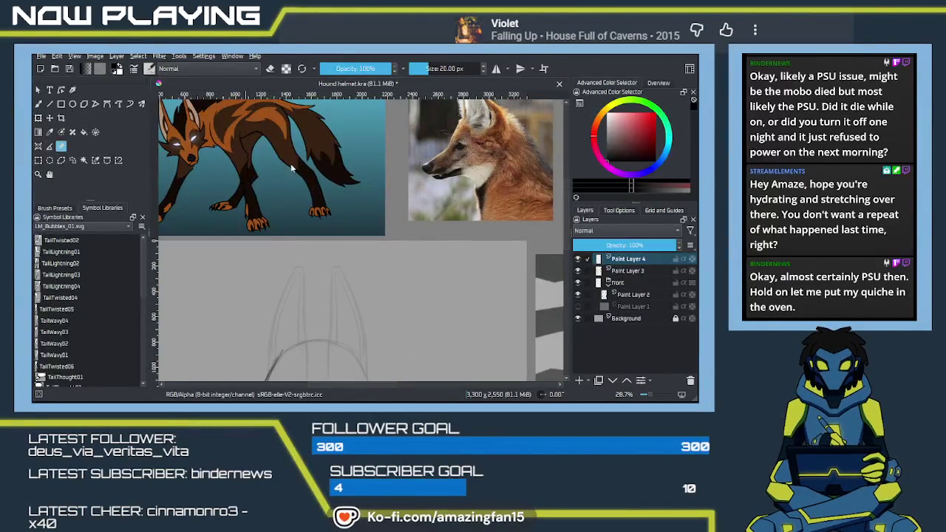
mouse_move(481, 159)
mouse_down()
mouse_move(464, 192)
mouse_move(460, 269)
mouse_up()
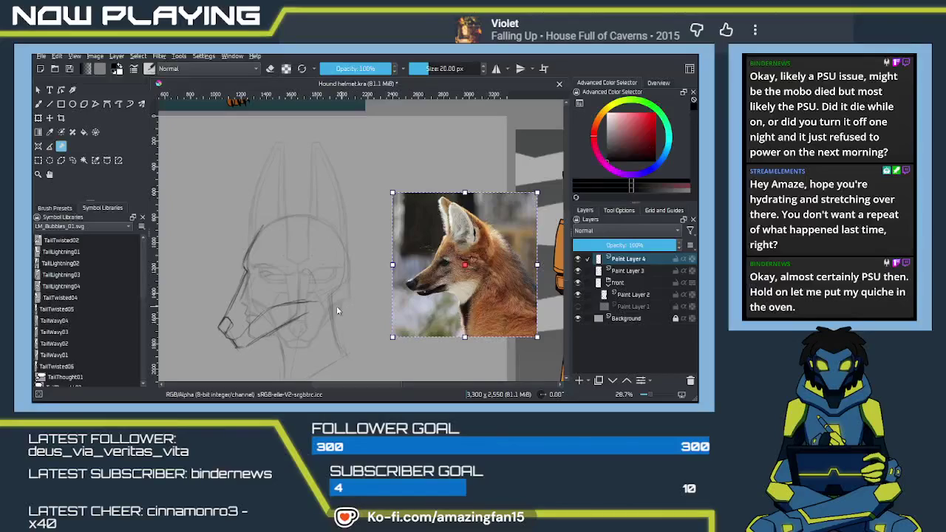
key(b)
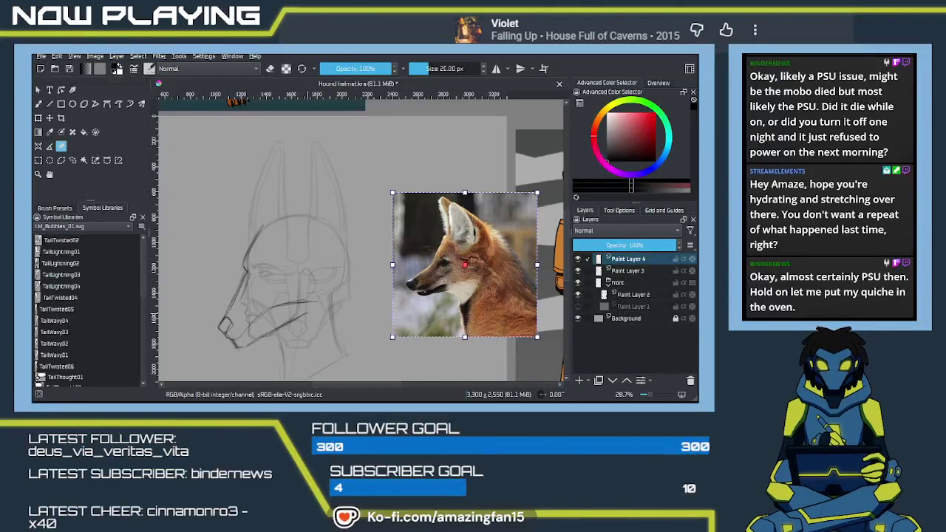
drag(352, 278, 362, 294)
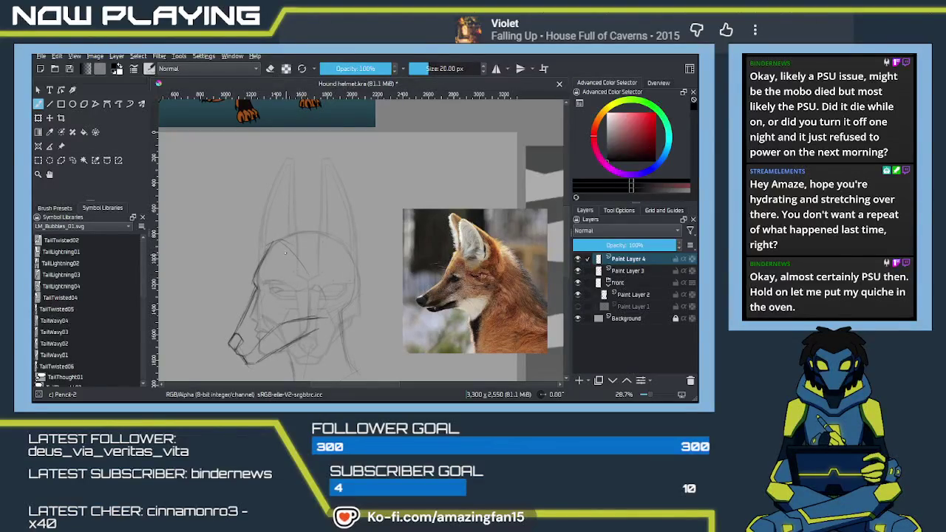
Step: Darken the head's top-left outline and the right edge of the ear
drag(292, 242, 302, 269)
drag(264, 250, 286, 235)
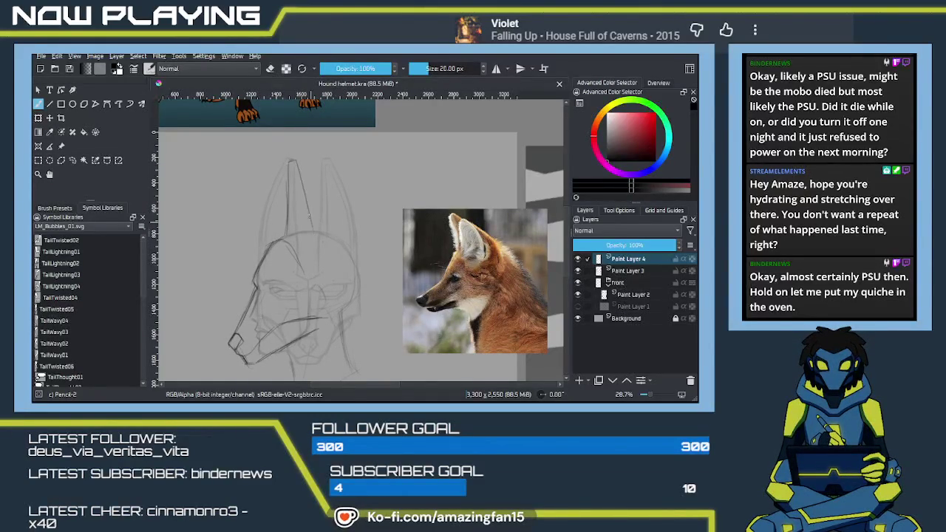
drag(322, 226, 307, 176)
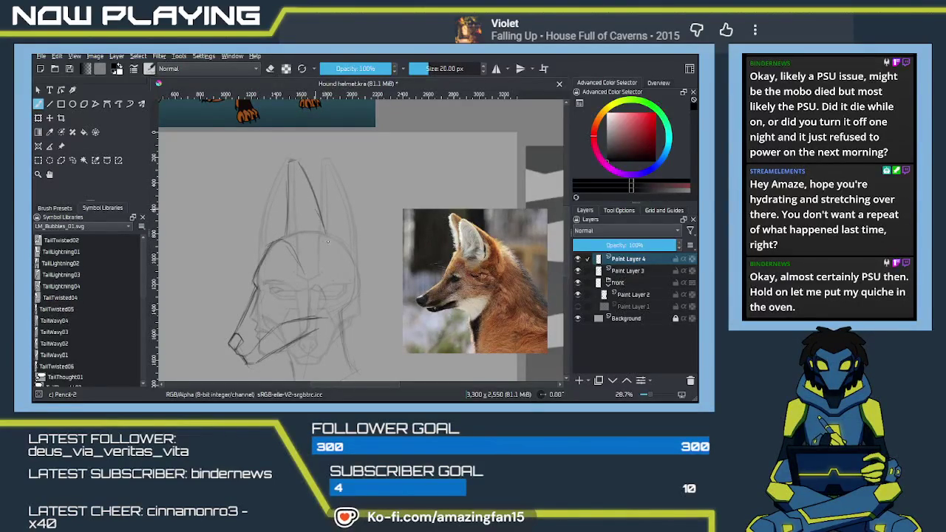
Step: Sketch the right side of the face and extend the jaw line rightward
drag(331, 313, 330, 272)
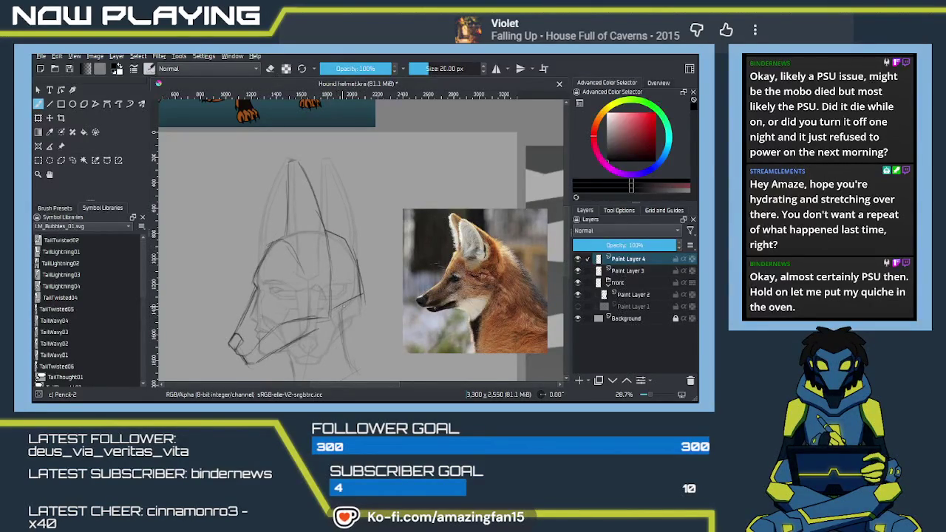
drag(312, 330, 331, 323)
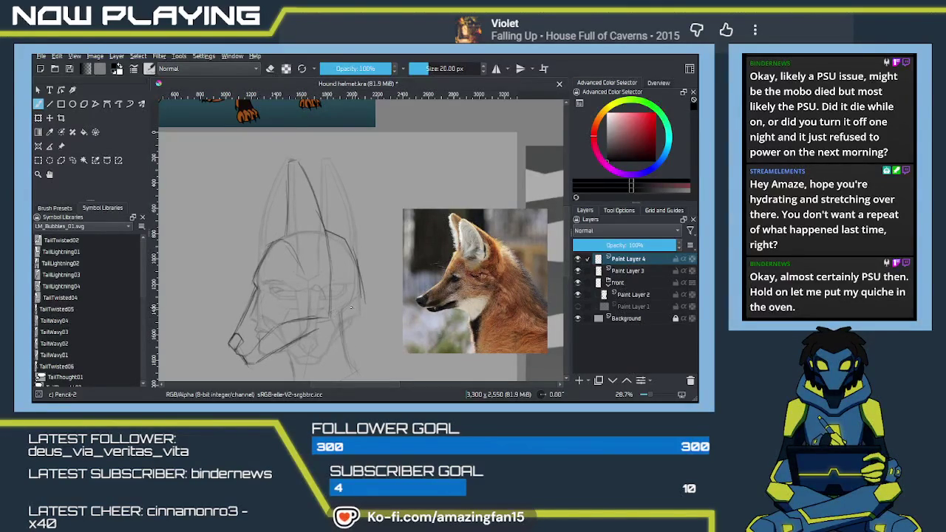
drag(331, 313, 360, 305)
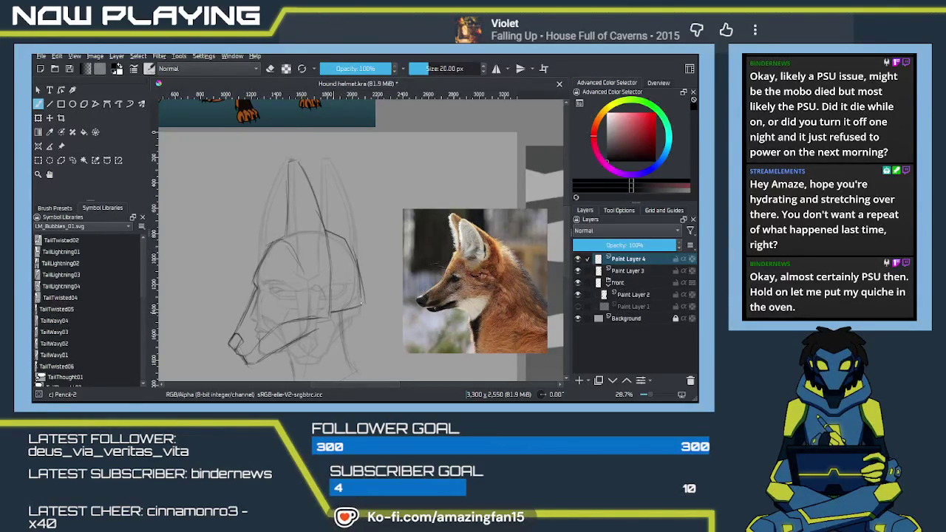
mouse_move(358, 274)
mouse_down()
mouse_move(320, 267)
mouse_move(341, 262)
mouse_up()
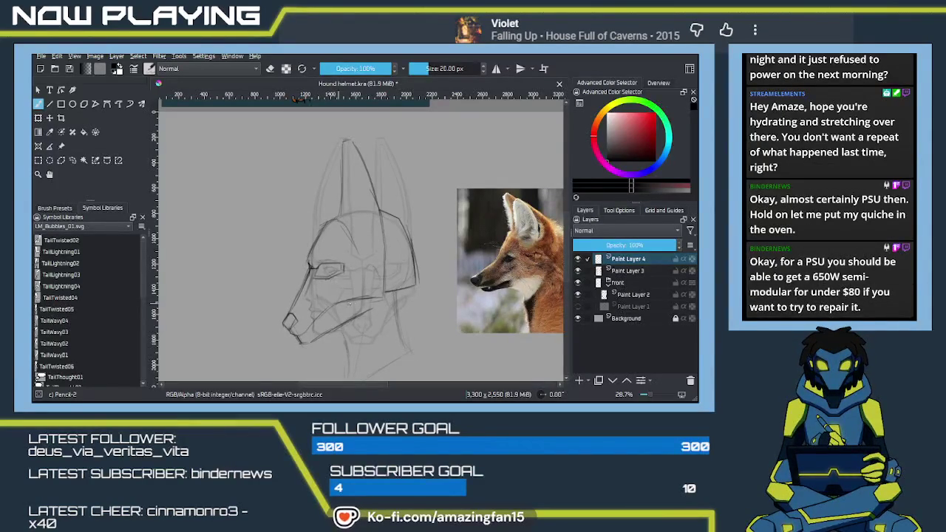
scroll(357, 293, up, 1)
scroll(353, 295, up, 1)
scroll(349, 299, up, 1)
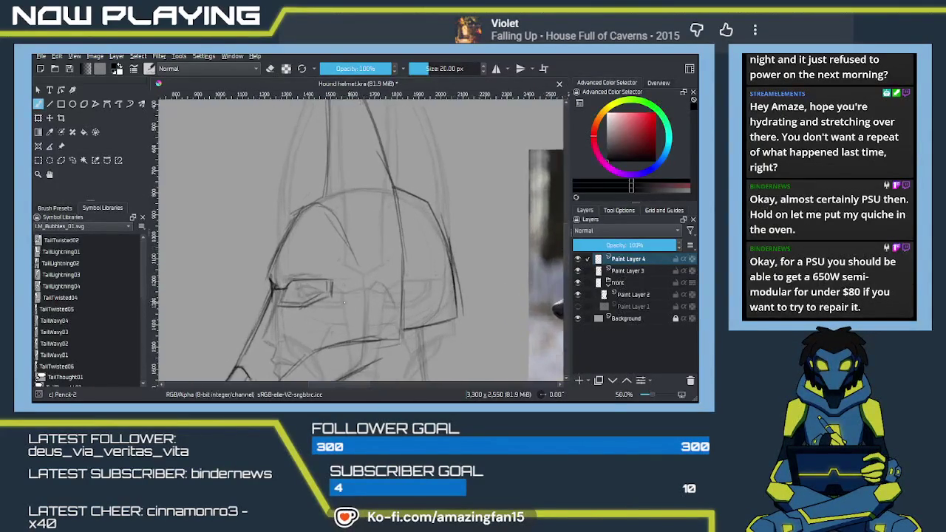
scroll(340, 304, up, 1)
drag(291, 327, 313, 263)
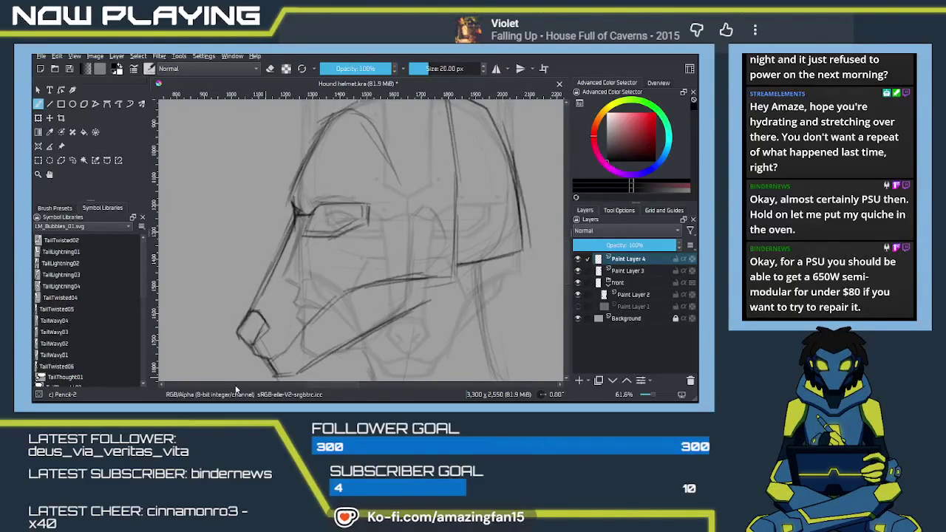
key(alt+Tab)
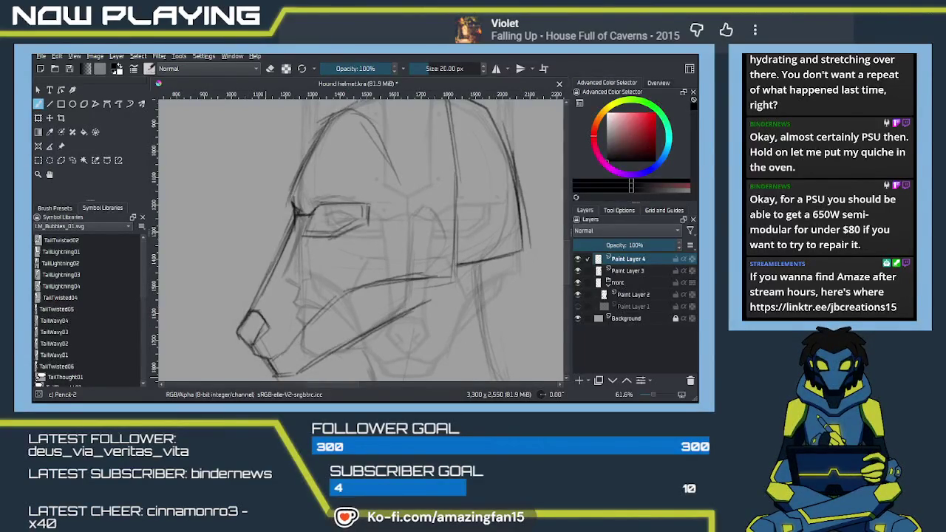
scroll(371, 263, up, 2)
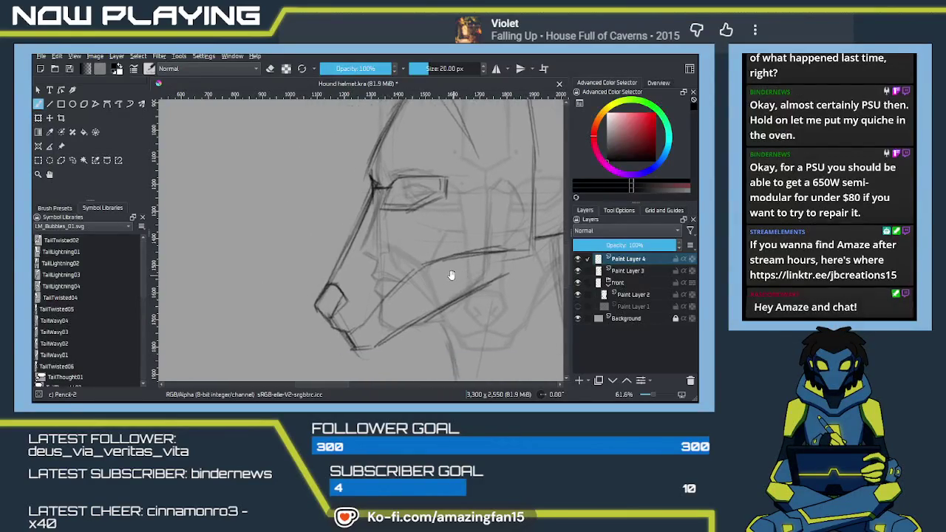
Step: Erase the old lines at the snout tip, then return to the pencil
scroll(403, 299, down, 2)
scroll(403, 299, up, 1)
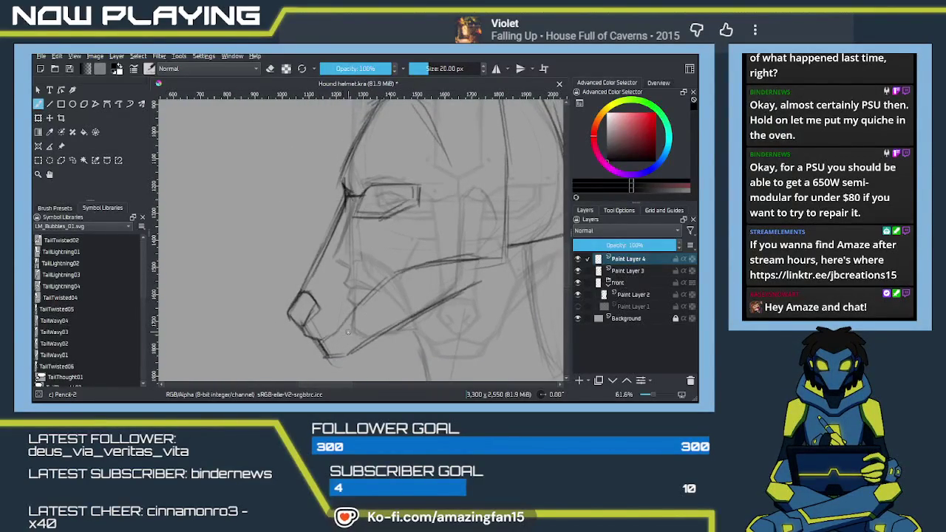
scroll(340, 339, up, 2)
scroll(350, 337, up, 2)
scroll(361, 331, up, 1)
scroll(361, 331, up, 1)
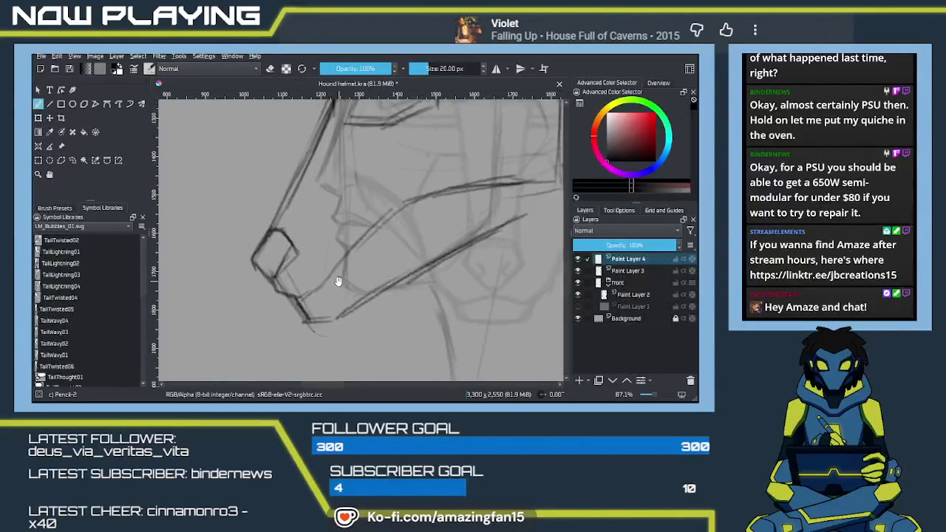
scroll(313, 303, down, 1)
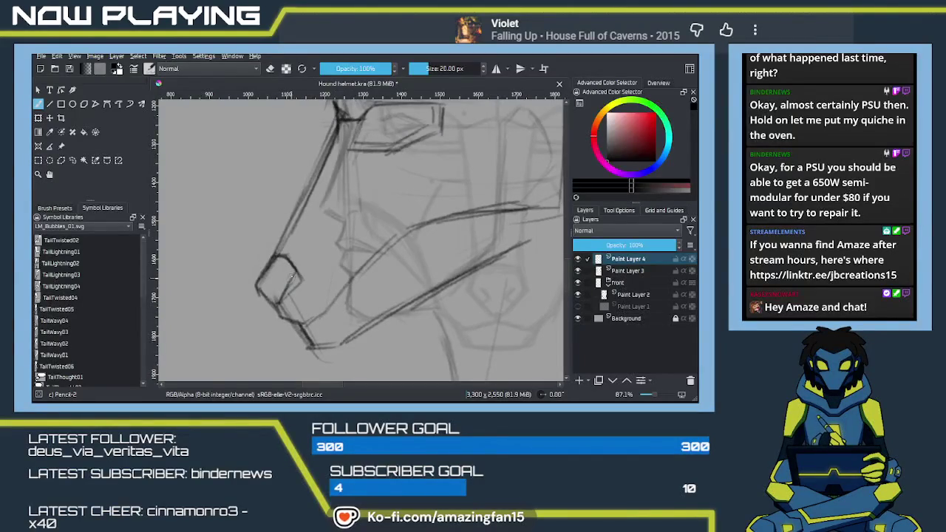
key(e)
drag(275, 298, 311, 294)
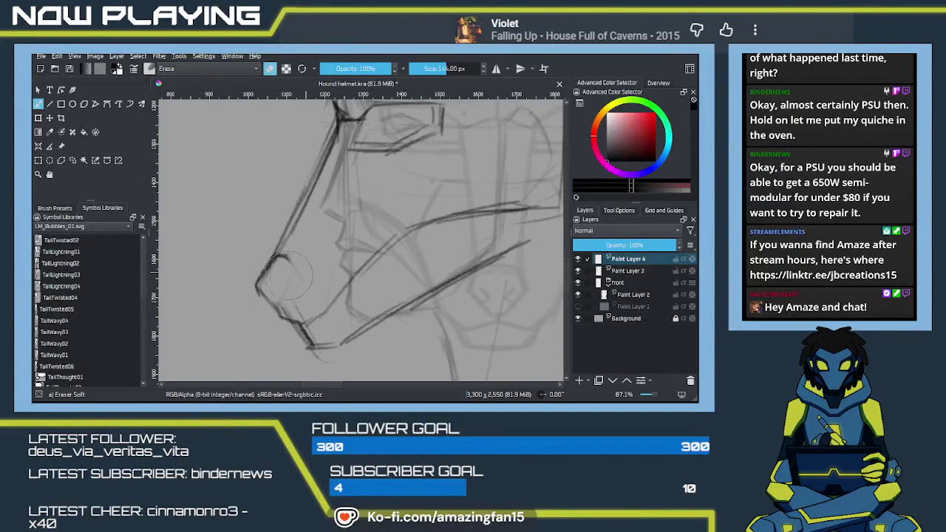
key(e)
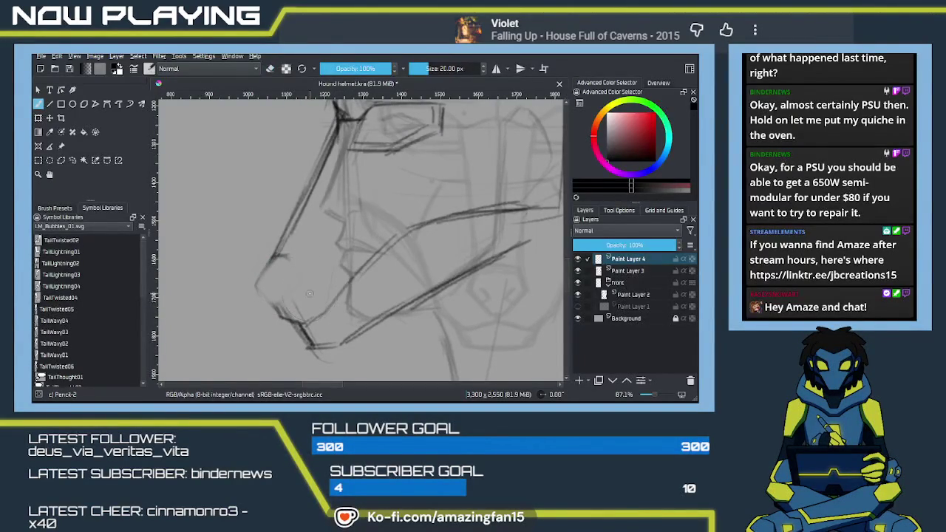
Step: Redraw the snout tip as an angled nose with an L-shaped nostril
mouse_move(260, 286)
mouse_down()
mouse_move(279, 313)
mouse_move(282, 304)
mouse_up()
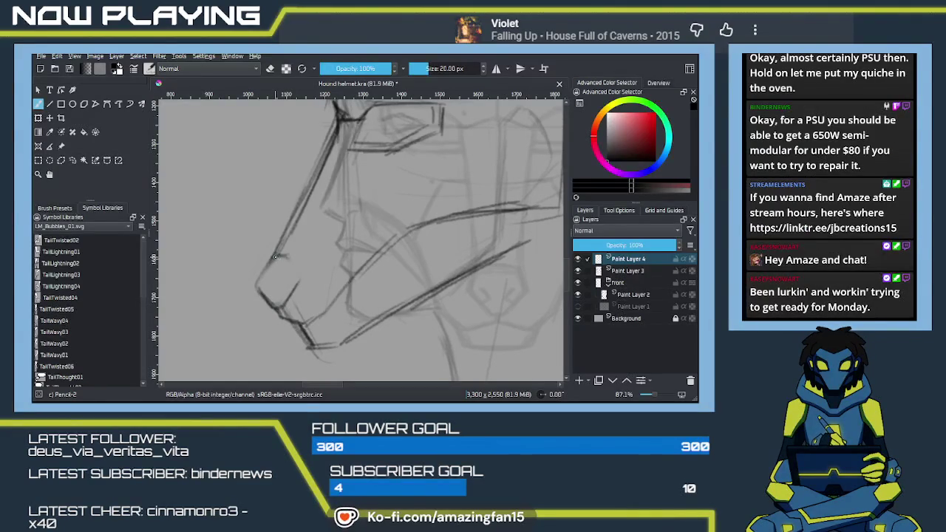
mouse_move(299, 273)
mouse_down()
mouse_move(288, 284)
mouse_move(301, 278)
mouse_up()
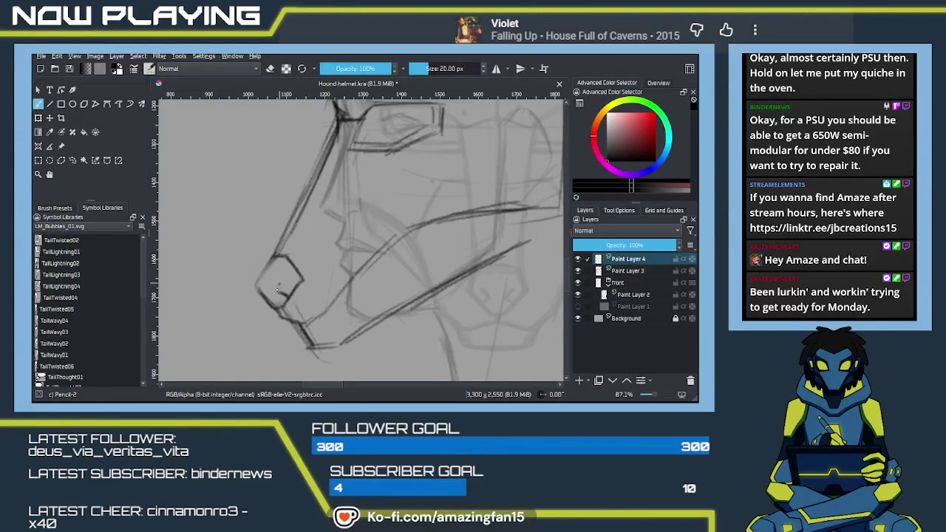
mouse_move(279, 280)
mouse_down()
mouse_move(289, 291)
mouse_move(256, 303)
mouse_up()
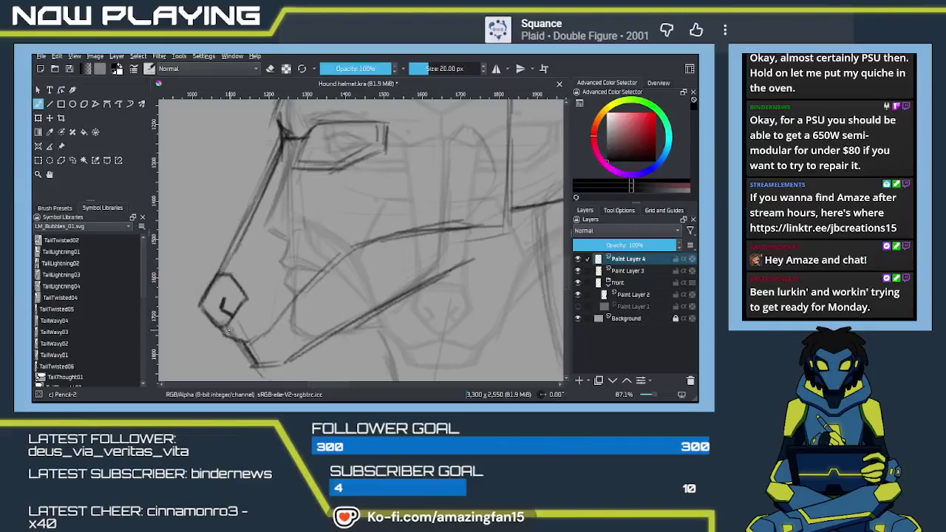
mouse_move(217, 328)
mouse_down()
mouse_move(253, 339)
mouse_move(246, 337)
mouse_up()
key(ctrl+z)
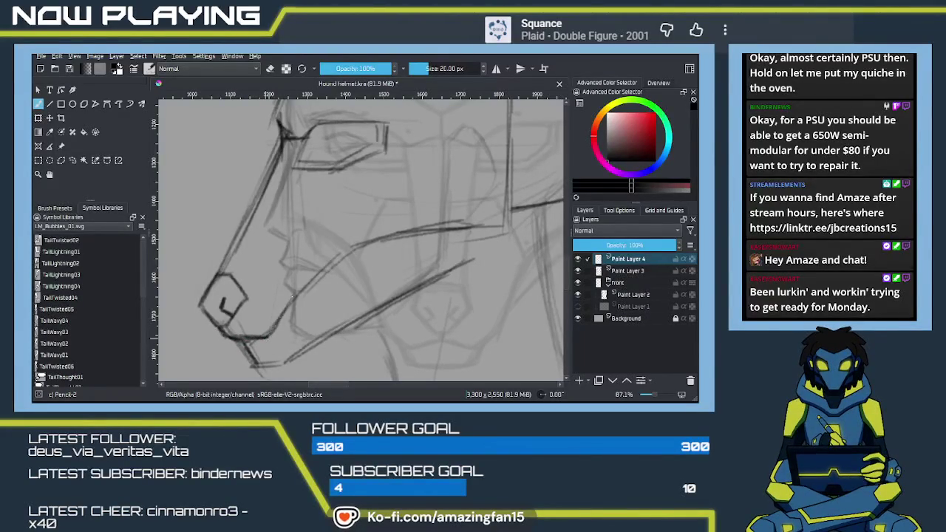
Step: Extend and darken the mouth line back along the muzzle, adding doubled jaw strokes
drag(268, 334, 325, 263)
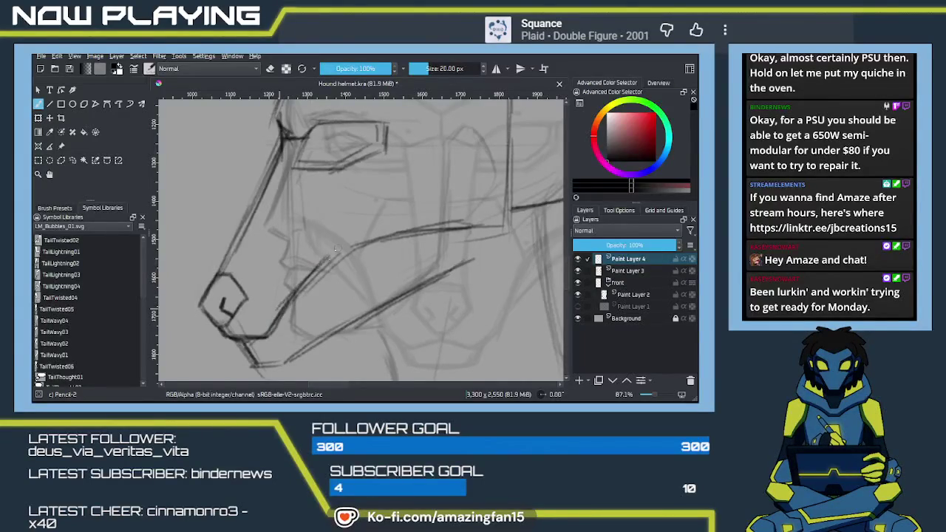
key(ctrl+z)
mouse_move(290, 305)
mouse_down()
mouse_move(346, 250)
mouse_move(480, 224)
mouse_up()
drag(410, 235, 501, 226)
mouse_move(439, 254)
mouse_down()
mouse_move(428, 283)
mouse_move(425, 246)
mouse_move(432, 260)
mouse_up()
mouse_move(435, 225)
mouse_down()
mouse_move(432, 258)
mouse_move(393, 282)
mouse_move(327, 311)
mouse_move(336, 311)
mouse_move(300, 312)
mouse_move(372, 254)
mouse_move(214, 336)
mouse_up()
drag(285, 292, 207, 342)
mouse_move(238, 311)
mouse_down()
mouse_move(326, 300)
mouse_move(271, 320)
mouse_move(281, 333)
mouse_up()
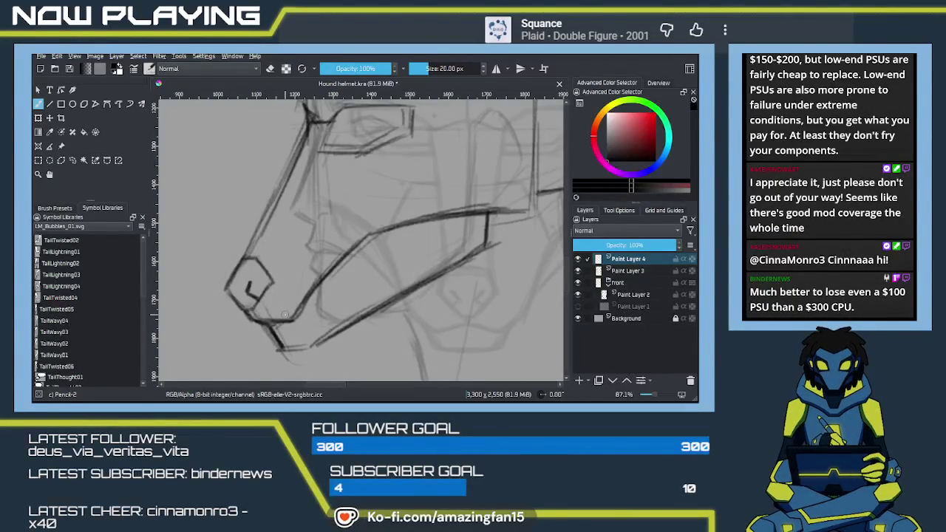
Step: Add short strokes at the eye corner and begin darkening the bridge line toward the nose
scroll(295, 261, up, 3)
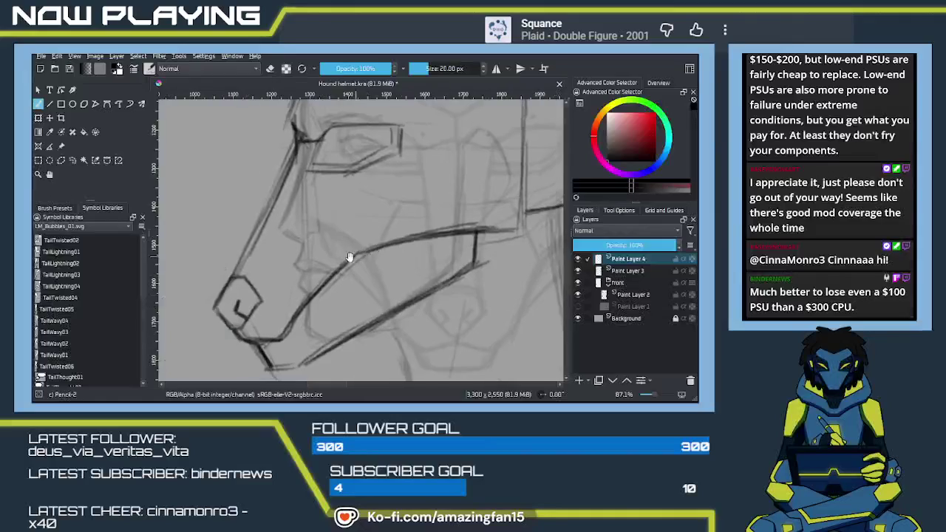
scroll(306, 268, down, 3)
mouse_move(334, 154)
mouse_down()
mouse_move(330, 188)
mouse_move(332, 177)
mouse_up()
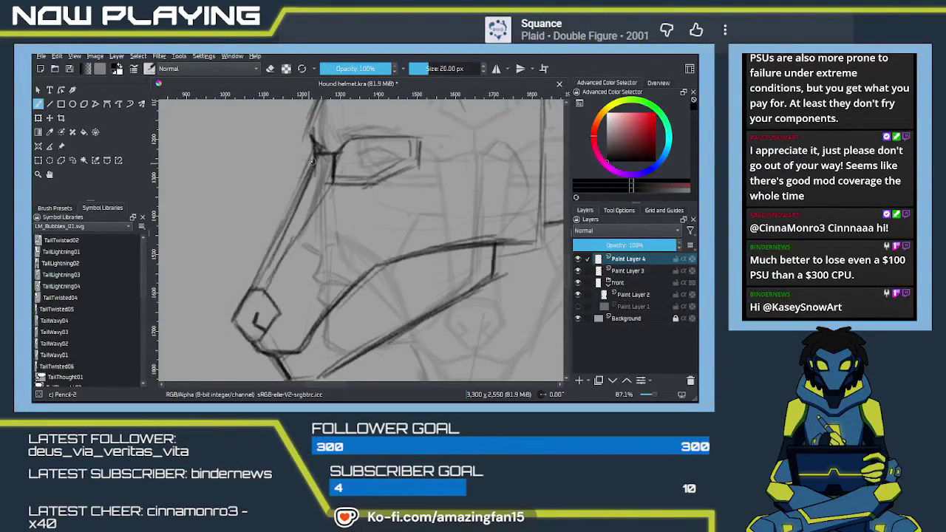
drag(305, 191, 261, 260)
key(ctrl+z)
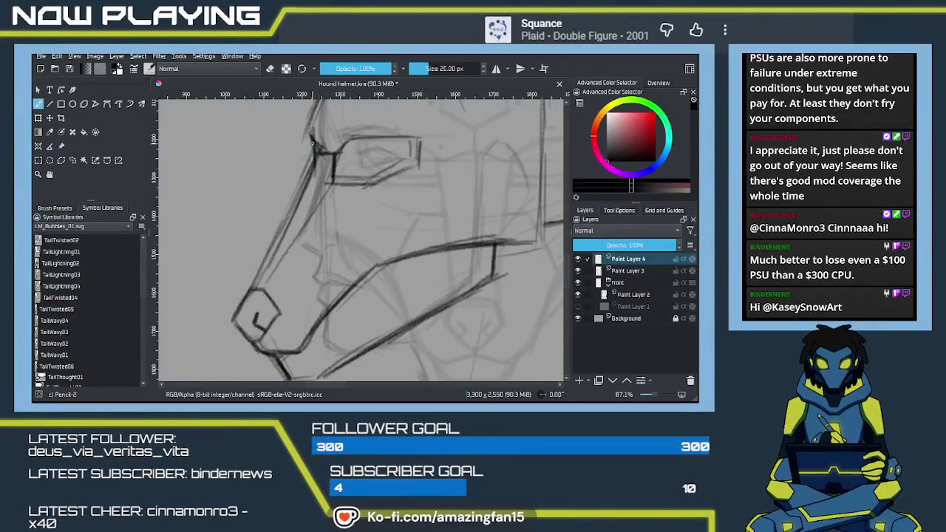
drag(315, 152, 280, 229)
drag(303, 180, 253, 281)
key(ctrl+z)
Step: Layer several heavier strokes along the upper snout line down to the nose tip
drag(312, 172, 244, 293)
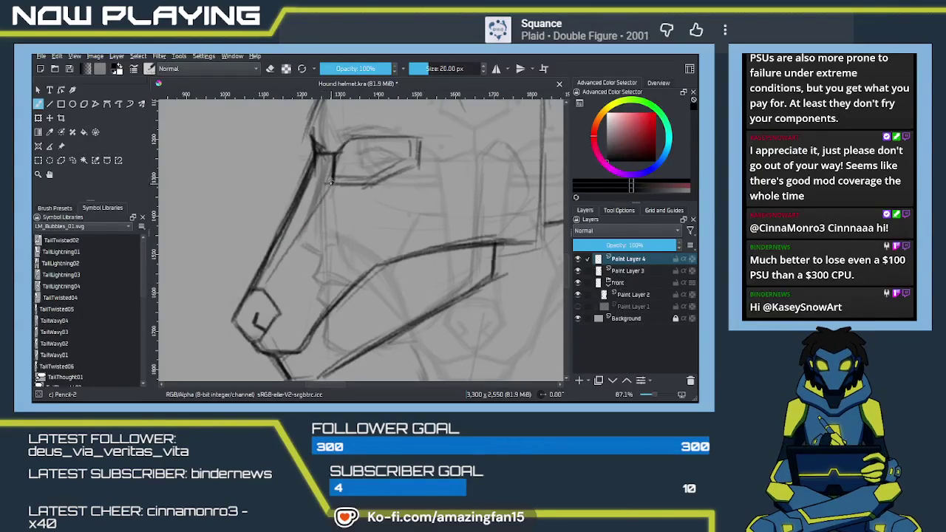
drag(333, 174, 282, 265)
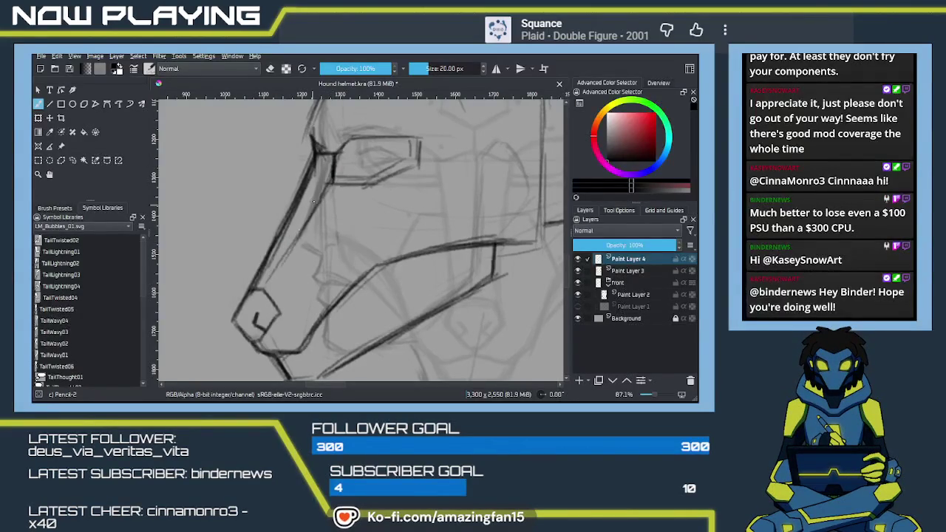
drag(313, 204, 269, 289)
drag(294, 247, 263, 293)
drag(308, 221, 265, 290)
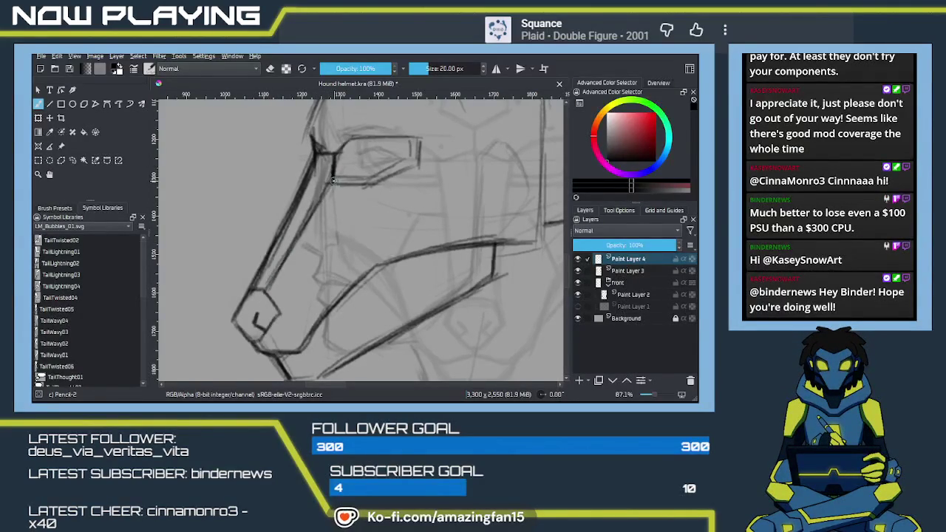
mouse_move(318, 206)
mouse_down()
mouse_move(337, 195)
mouse_move(284, 275)
mouse_move(286, 266)
mouse_move(267, 278)
mouse_up()
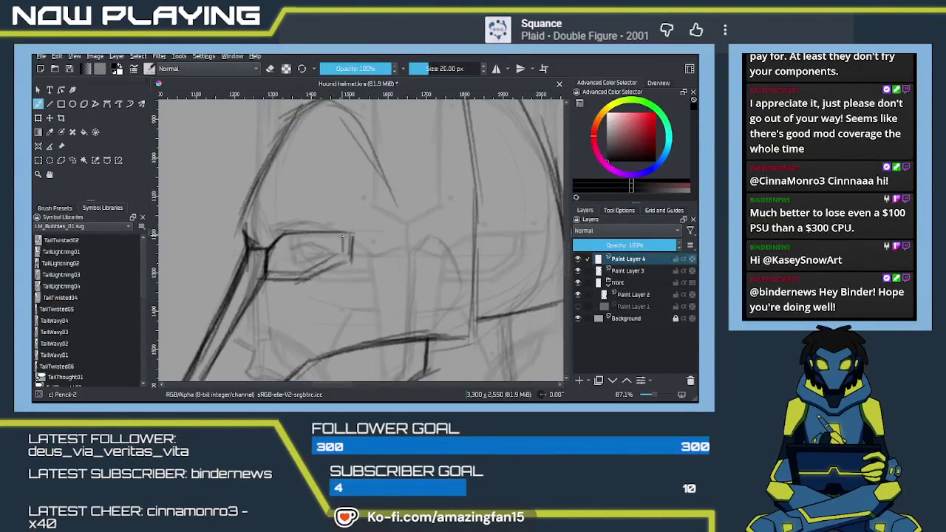
Step: Darken the lower edge of the eye slit and extend its top edge rightward
mouse_move(363, 249)
mouse_down()
mouse_move(306, 241)
mouse_move(275, 278)
mouse_move(294, 240)
mouse_move(293, 254)
mouse_up()
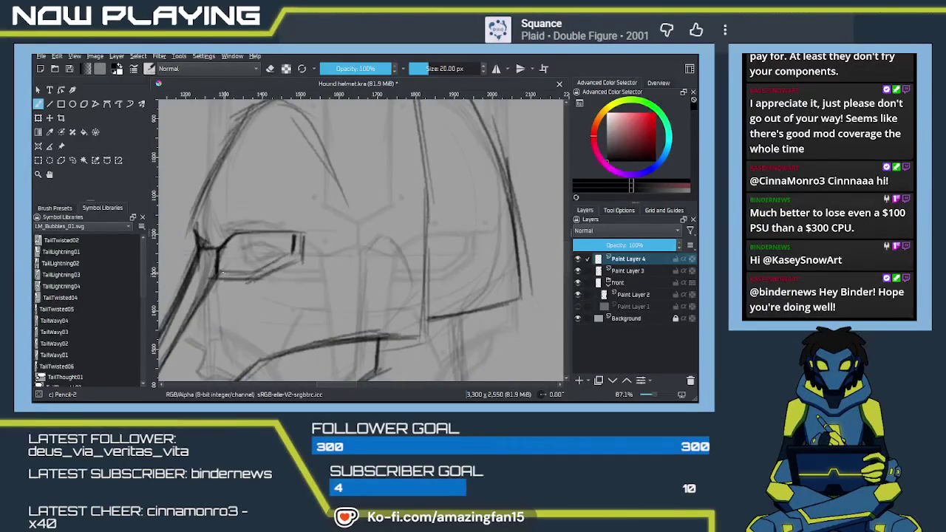
mouse_move(215, 275)
mouse_down()
mouse_move(262, 275)
mouse_move(294, 252)
mouse_up()
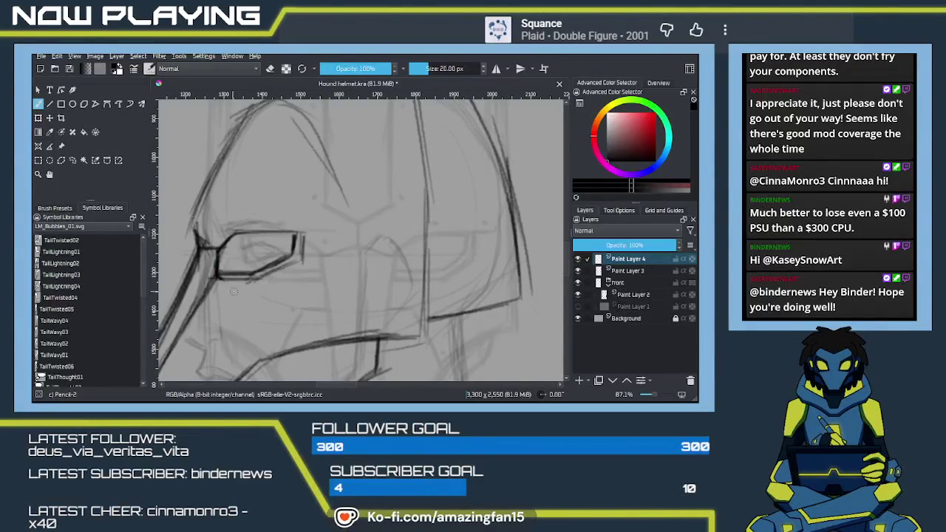
drag(302, 253, 319, 211)
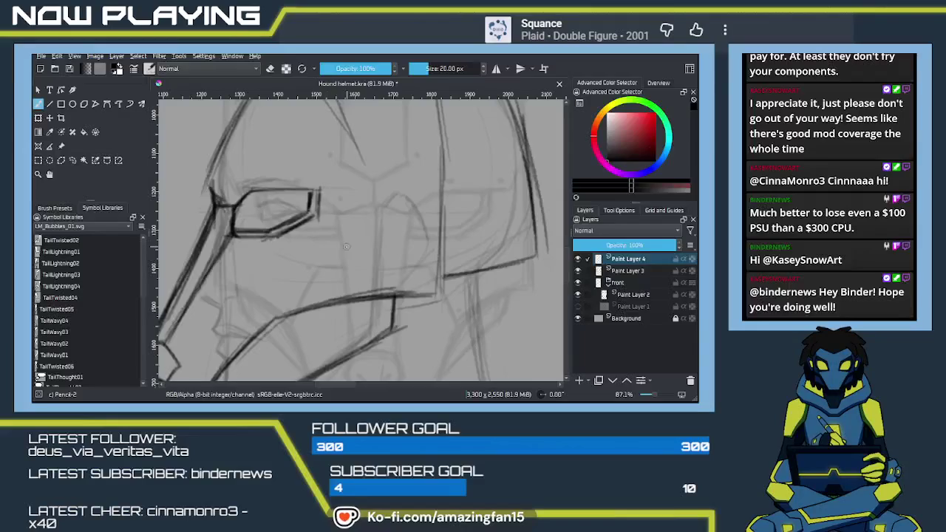
drag(309, 190, 336, 191)
Step: Add a short refined stroke on the muzzle, redrawing it after undoing a stray one
drag(328, 236, 275, 243)
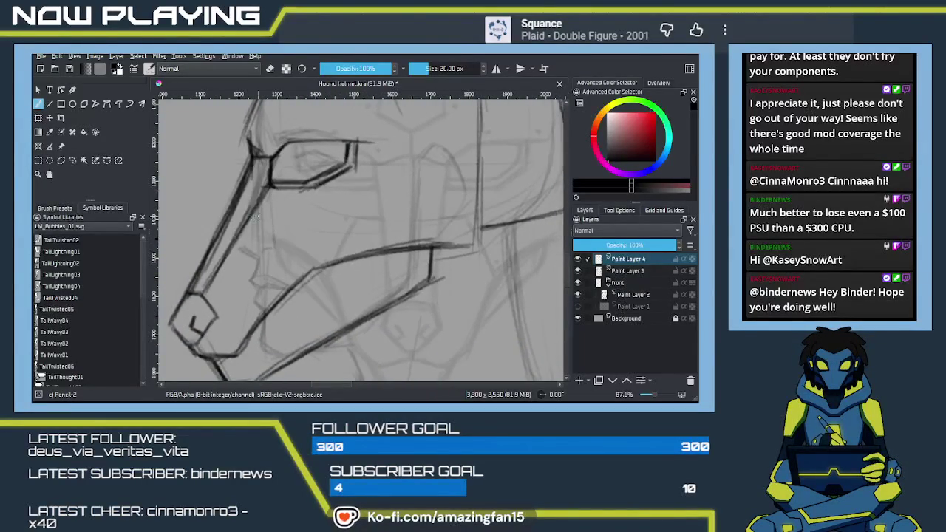
drag(251, 216, 272, 220)
key(ctrl+z)
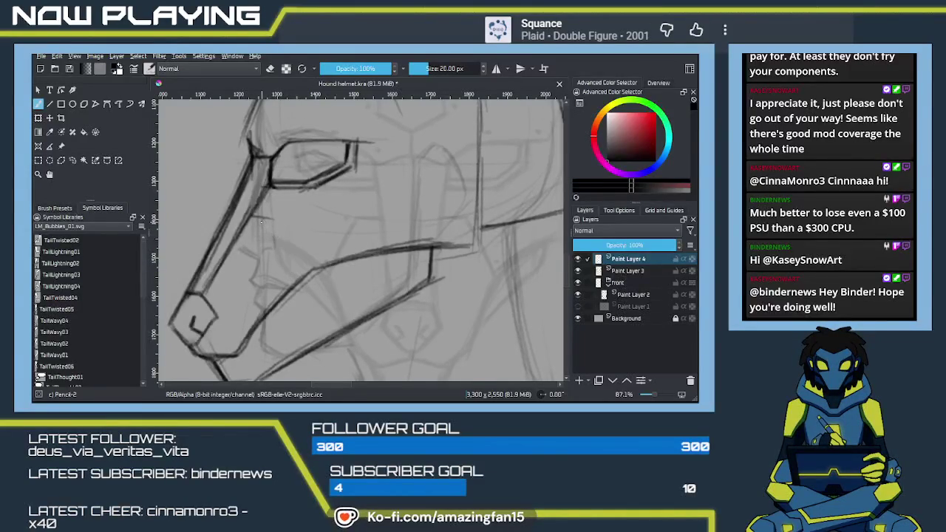
drag(248, 217, 277, 223)
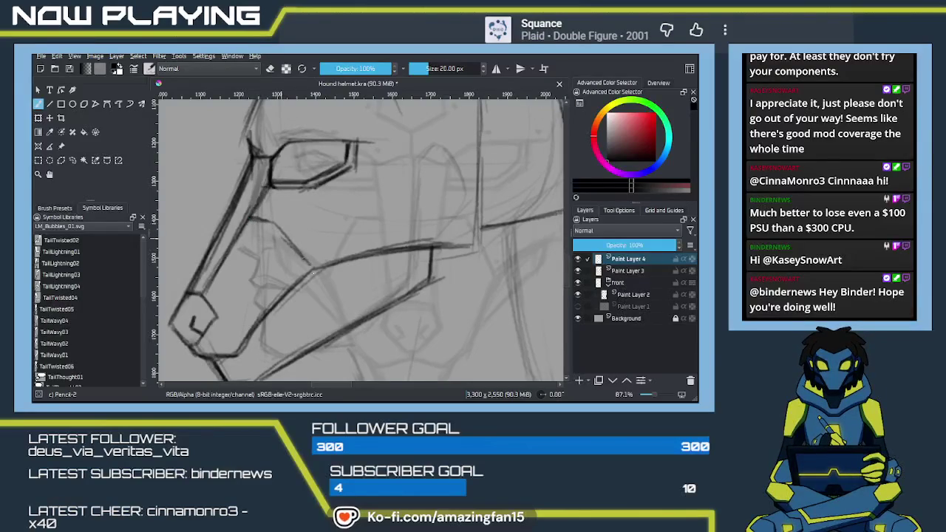
scroll(298, 250, down, 2)
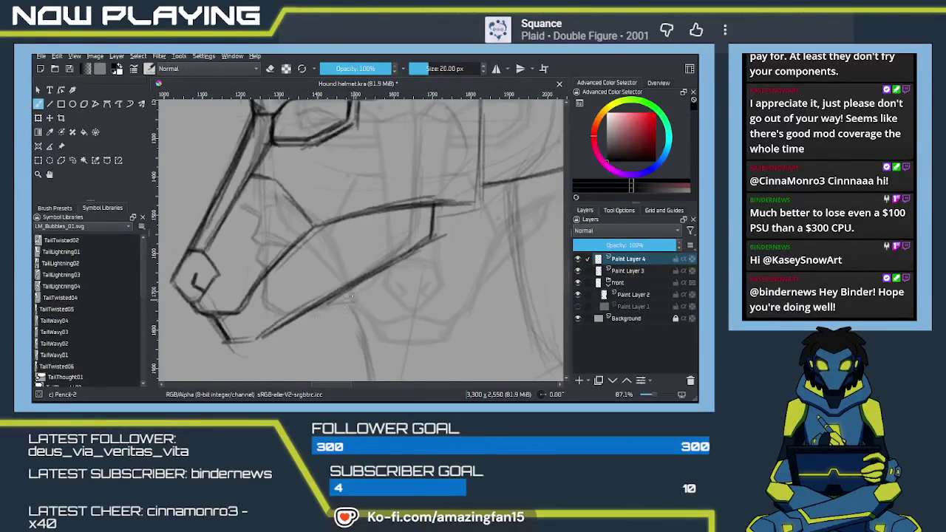
Step: Zoom out to 46.7% and slightly rotate the view to see the whole helmet
scroll(251, 316, down, 1)
scroll(281, 303, down, 2)
scroll(306, 280, down, 2)
scroll(307, 288, down, 1)
drag(307, 288, 298, 279)
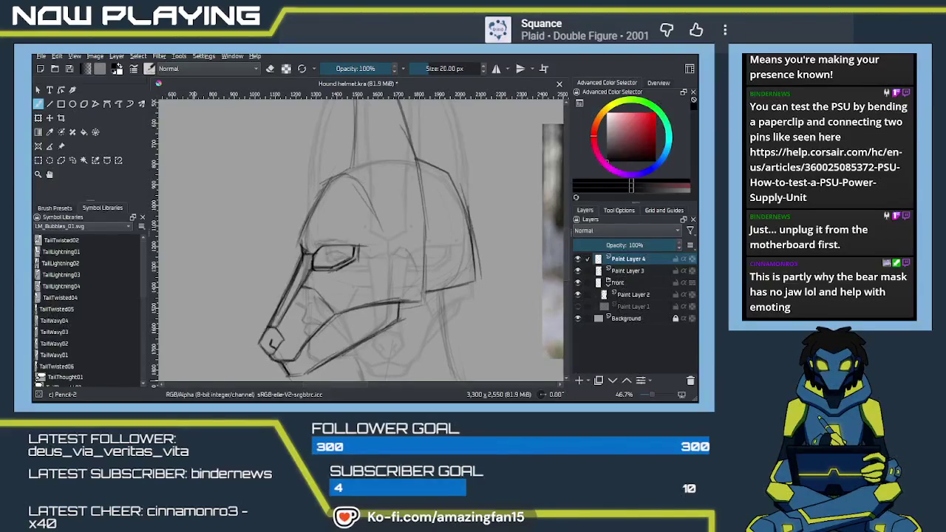
click(266, 373)
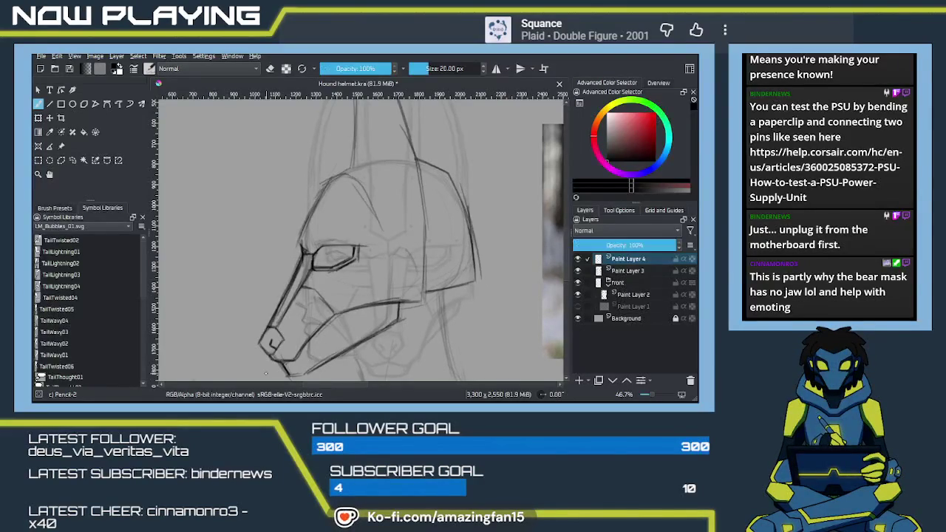
Step: Lasso the helmet's lower muzzle and jaw with the Freehand Selection tool
drag(410, 267, 499, 214)
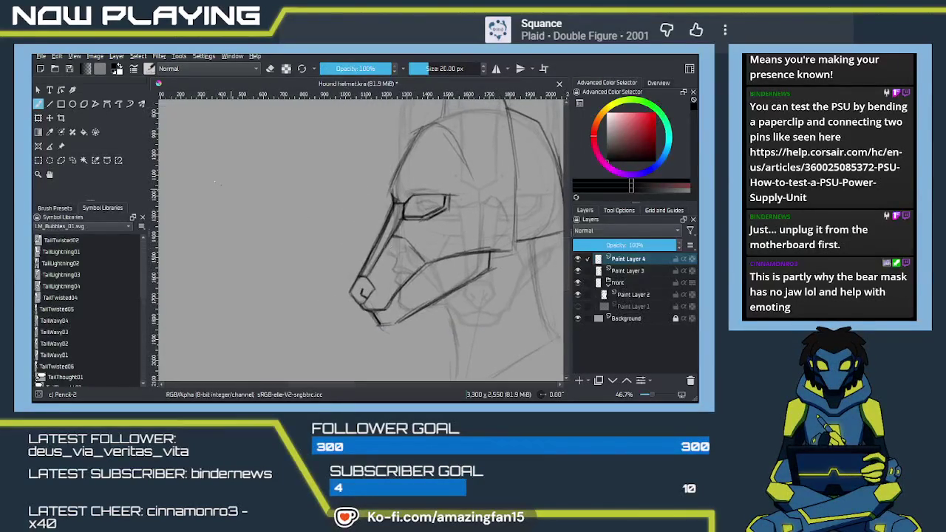
click(72, 159)
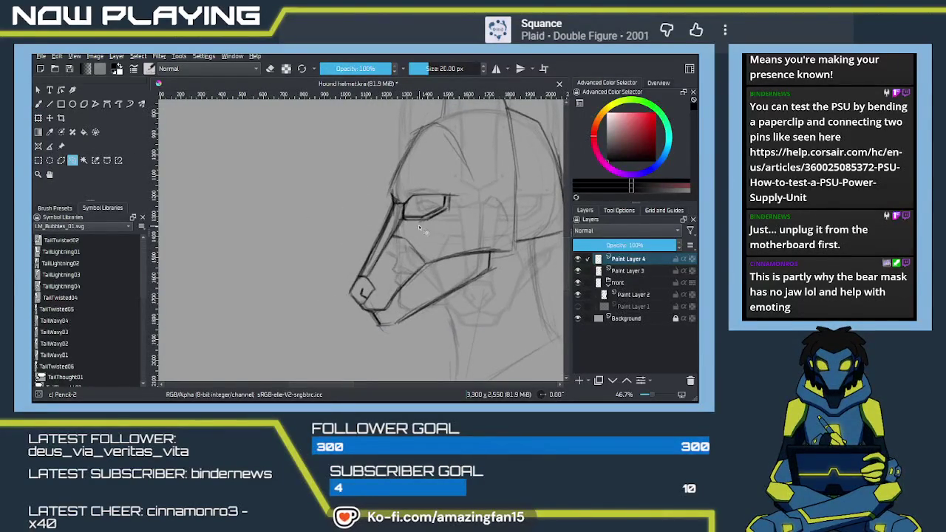
mouse_move(393, 203)
mouse_down()
mouse_move(307, 310)
mouse_move(338, 350)
mouse_up()
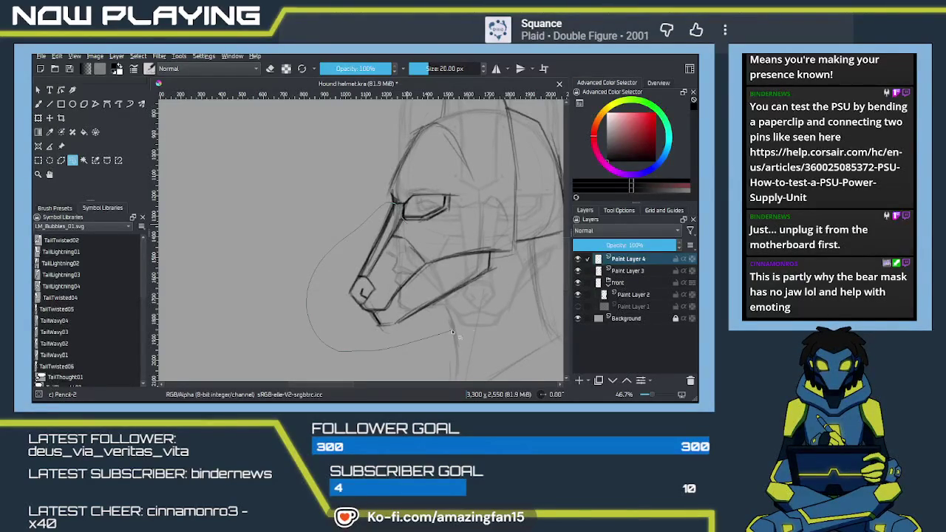
mouse_move(507, 272)
mouse_down()
mouse_move(404, 225)
mouse_move(416, 244)
mouse_up()
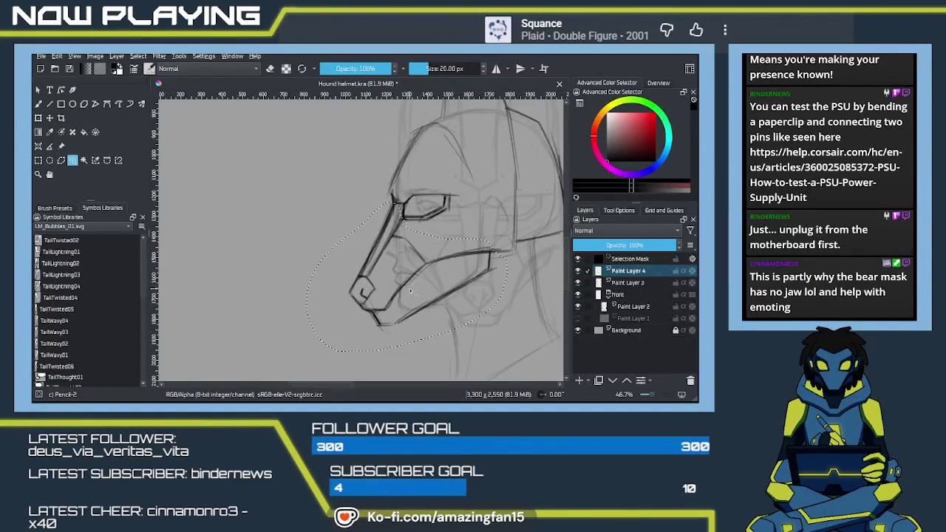
Step: Skew the selected muzzle down-left with the Transform tool, then zoom out to compare with references
key(ctrl+t)
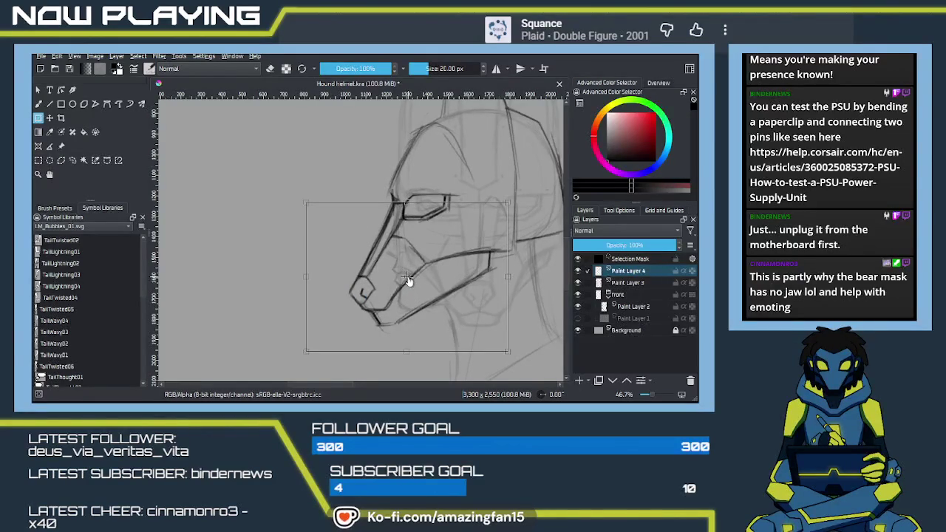
key(Return)
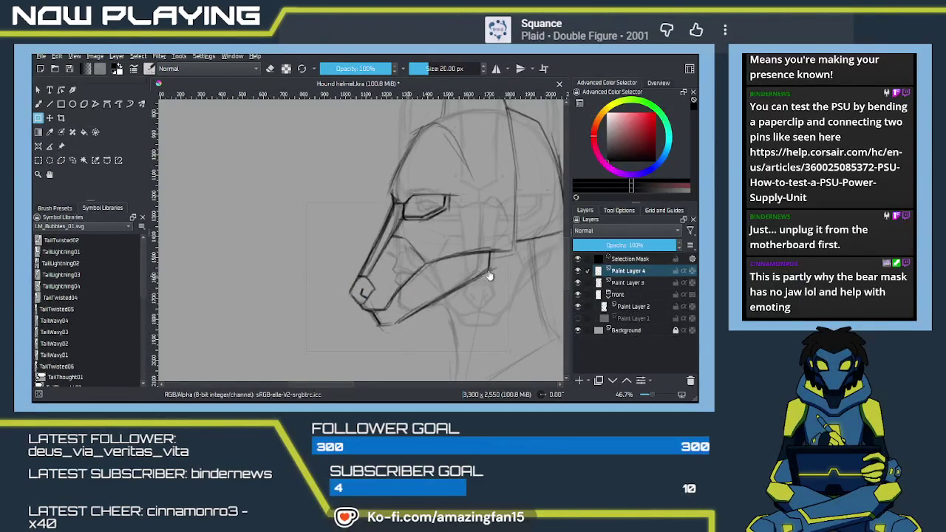
key(ctrl+t)
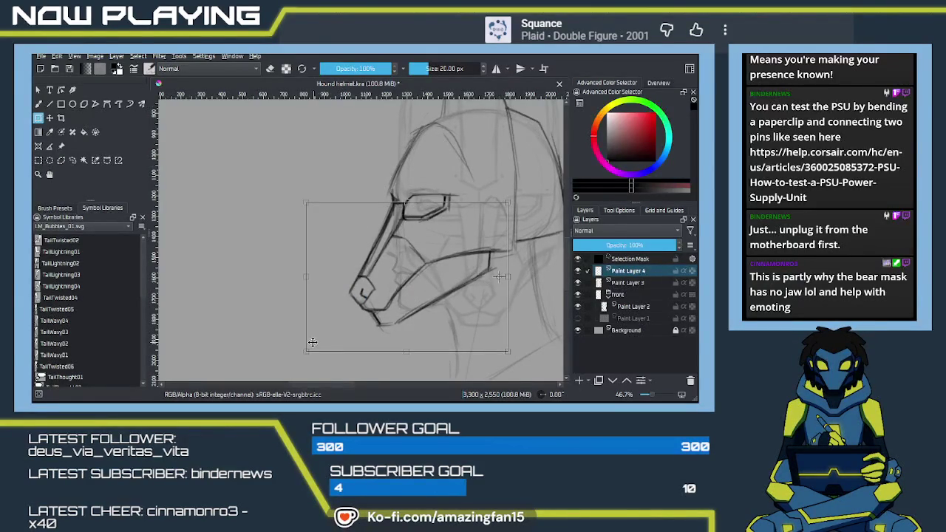
drag(333, 347, 319, 345)
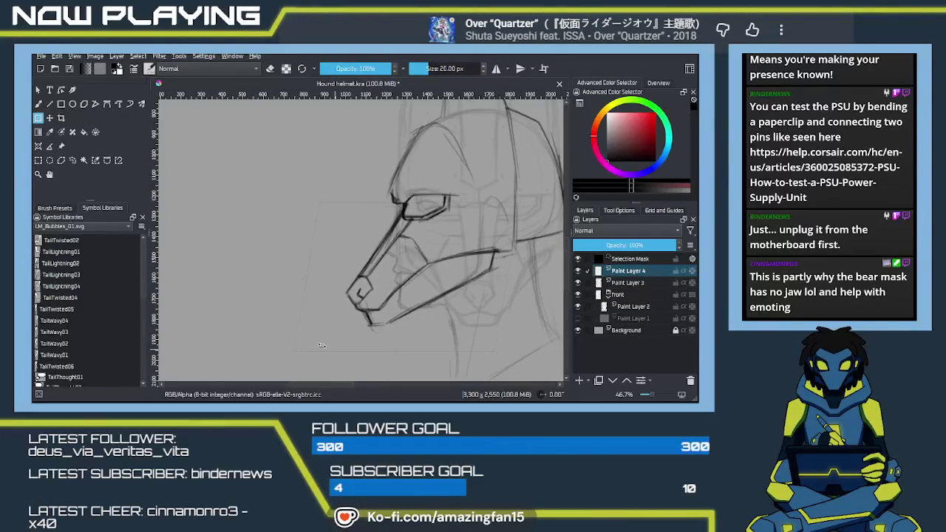
drag(404, 302, 407, 303)
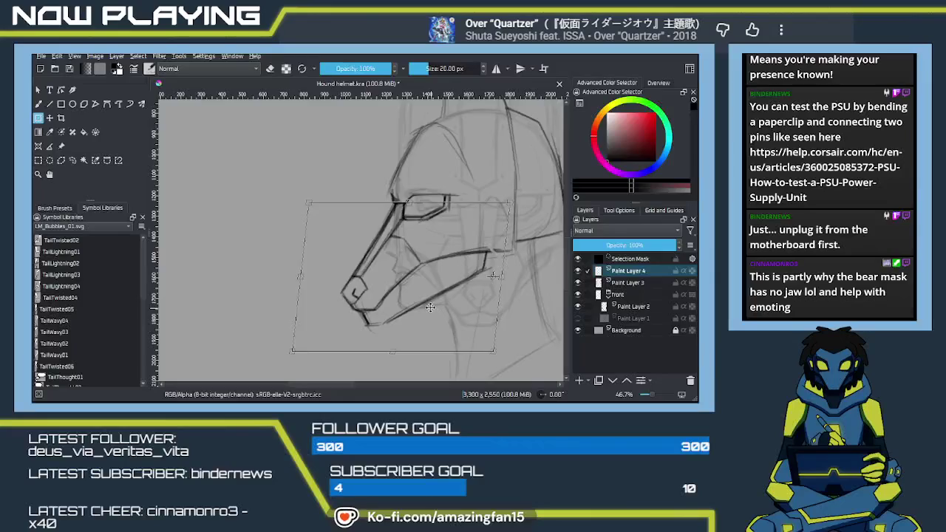
key(minus)
key(minus)
key(minus)
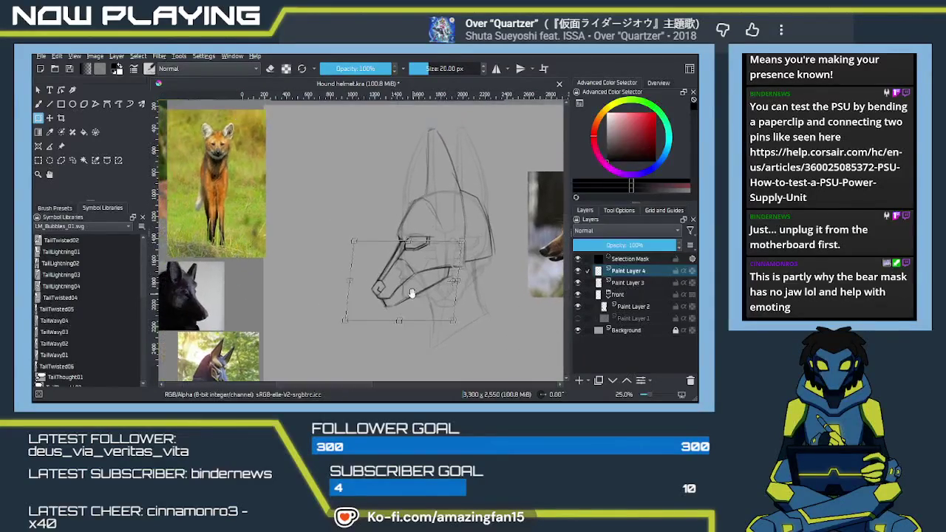
drag(344, 283, 401, 274)
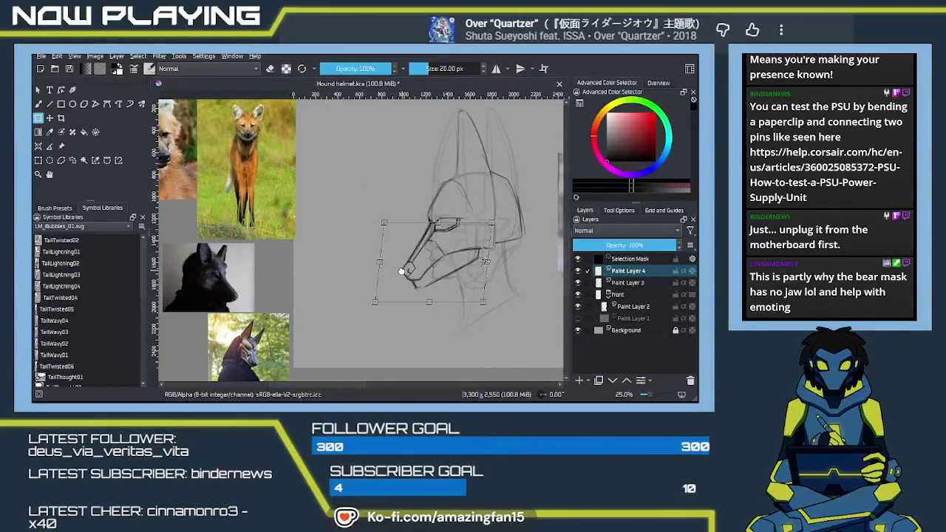